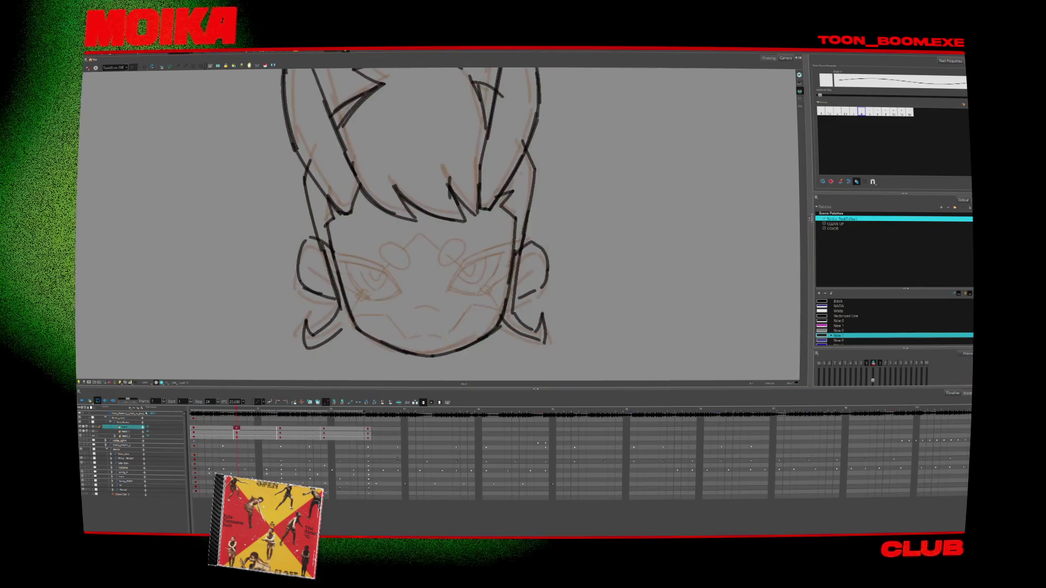
# Ink the mouth dashes, redoing the first stroke with a different brush preset
pyautogui.moveTo(411, 314); pyautogui.dragTo(431, 311)
pyautogui.hotkey('ctrl', 'z')
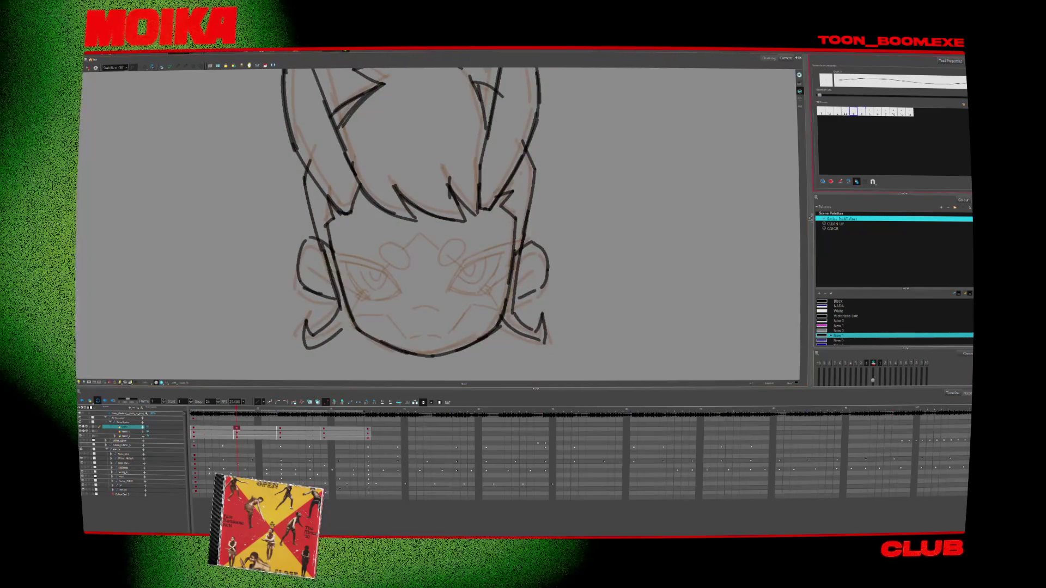
pyautogui.click(853, 111)
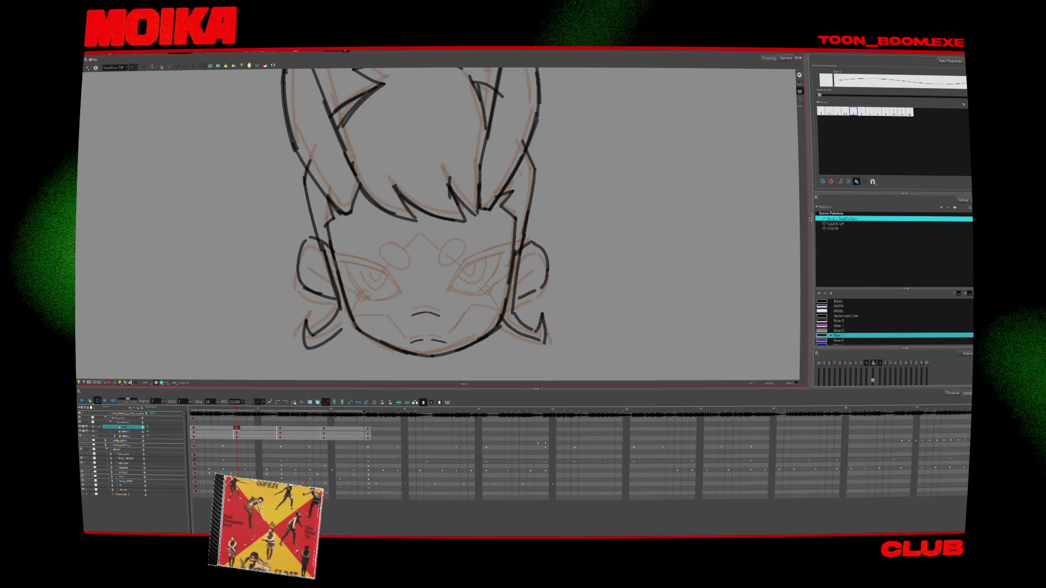
pyautogui.moveTo(433, 342); pyautogui.dragTo(446, 343)
# Ink the right eye's upper and lower lids and its outer corner
pyautogui.moveTo(462, 269)
pyautogui.mouseDown()
pyautogui.moveTo(448, 297)
pyautogui.moveTo(504, 255)
pyautogui.mouseUp()
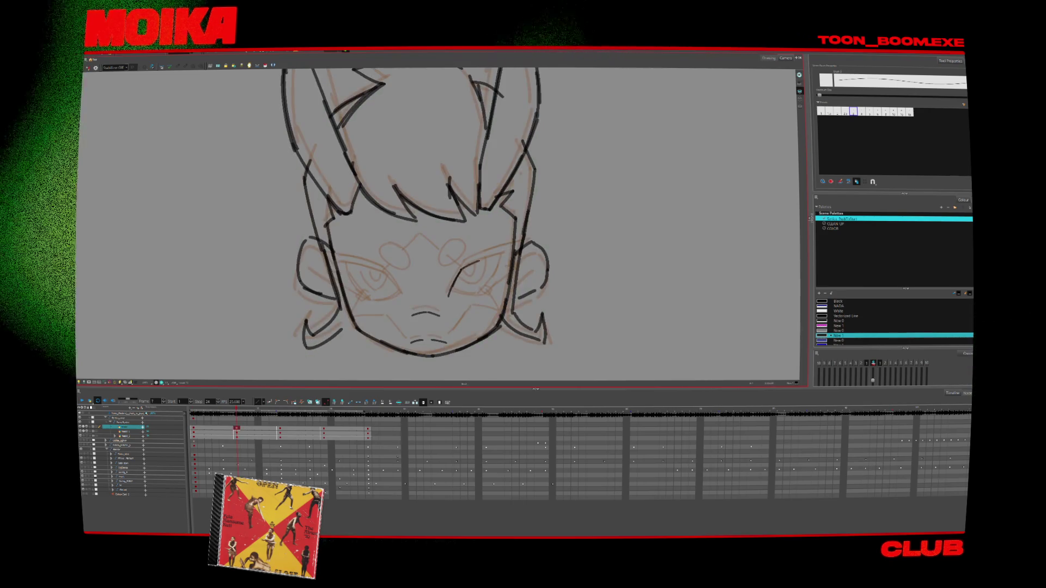
pyautogui.moveTo(450, 297)
pyautogui.mouseDown()
pyautogui.moveTo(493, 279)
pyautogui.moveTo(502, 254)
pyautogui.mouseUp()
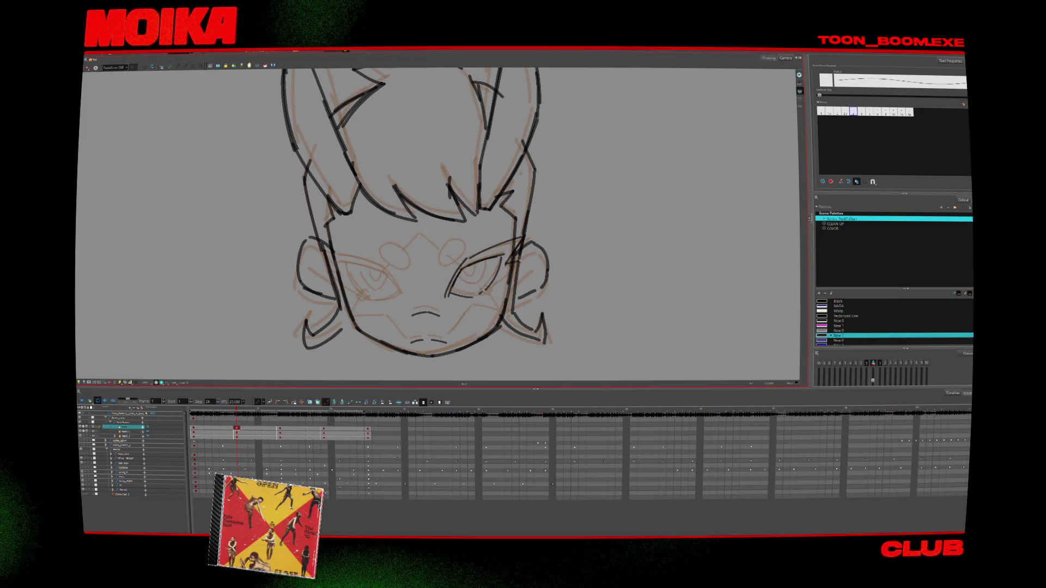
pyautogui.moveTo(512, 268); pyautogui.dragTo(488, 290)
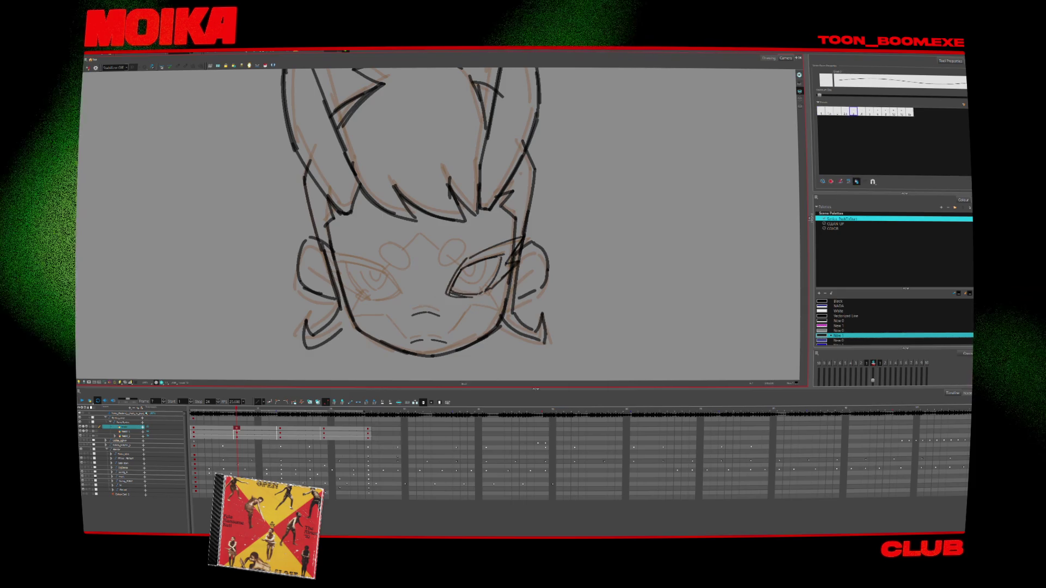
# Draw a small pencil circle above the right eye and mirror the view
pyautogui.hotkey('alt', 'x')
pyautogui.moveTo(453, 249); pyautogui.dragTo(451, 271)
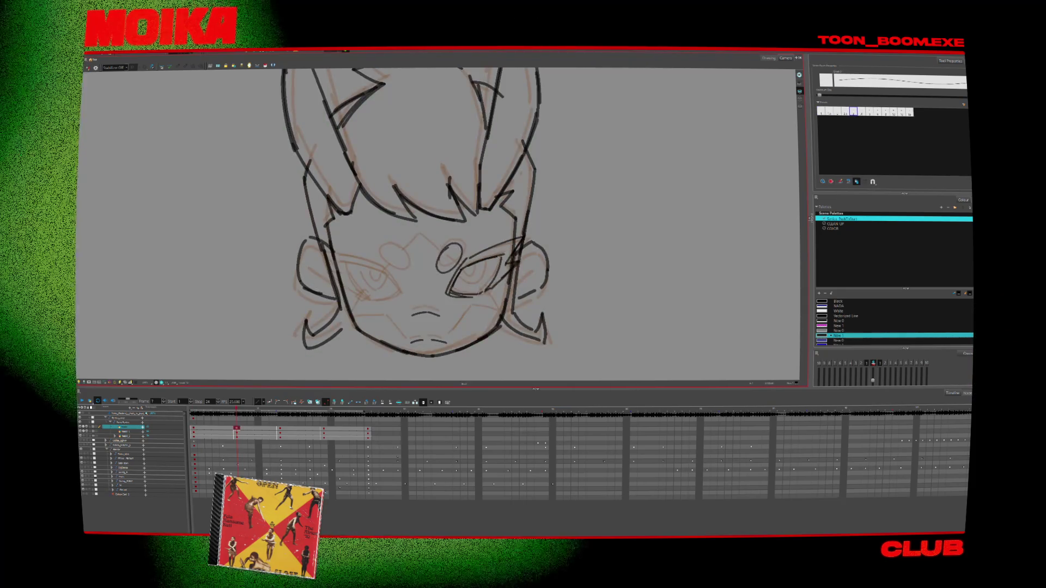
pyautogui.press('4')
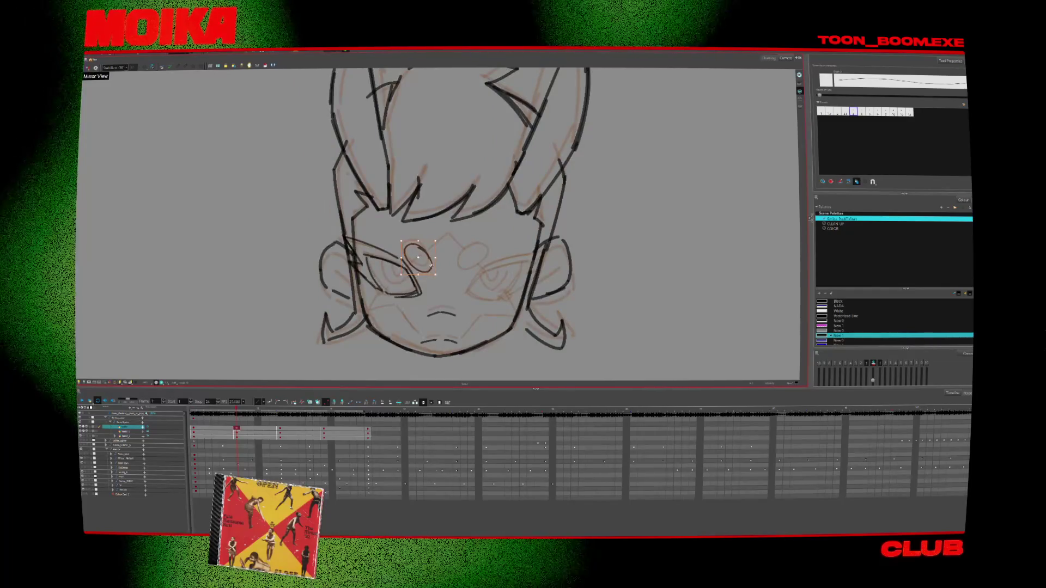
# Add the arc above the right eye, left-eye corner and cheek strokes, then flip and play back
pyautogui.moveTo(463, 252); pyautogui.dragTo(476, 248)
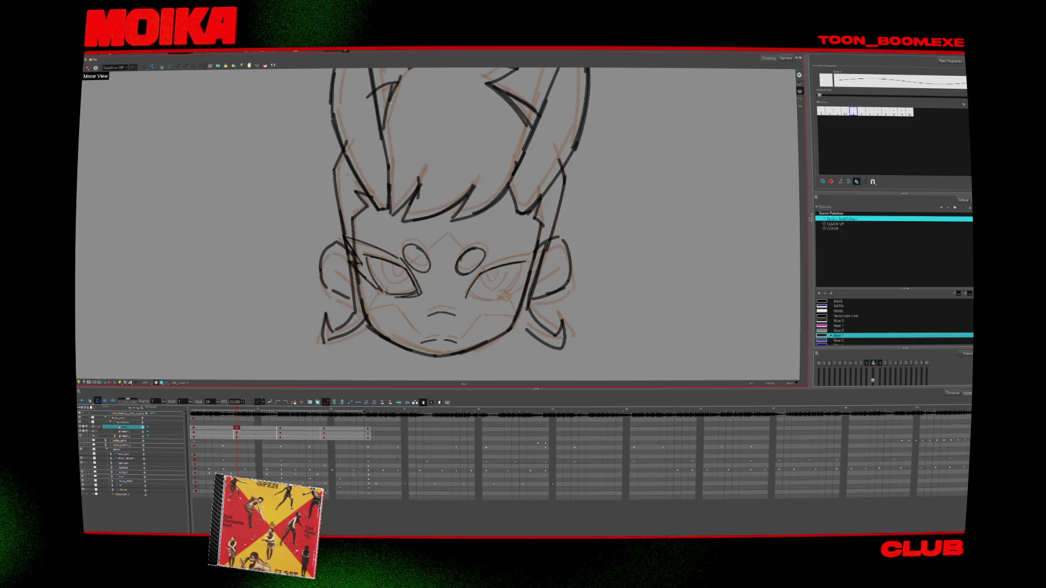
pyautogui.moveTo(469, 302); pyautogui.dragTo(520, 272)
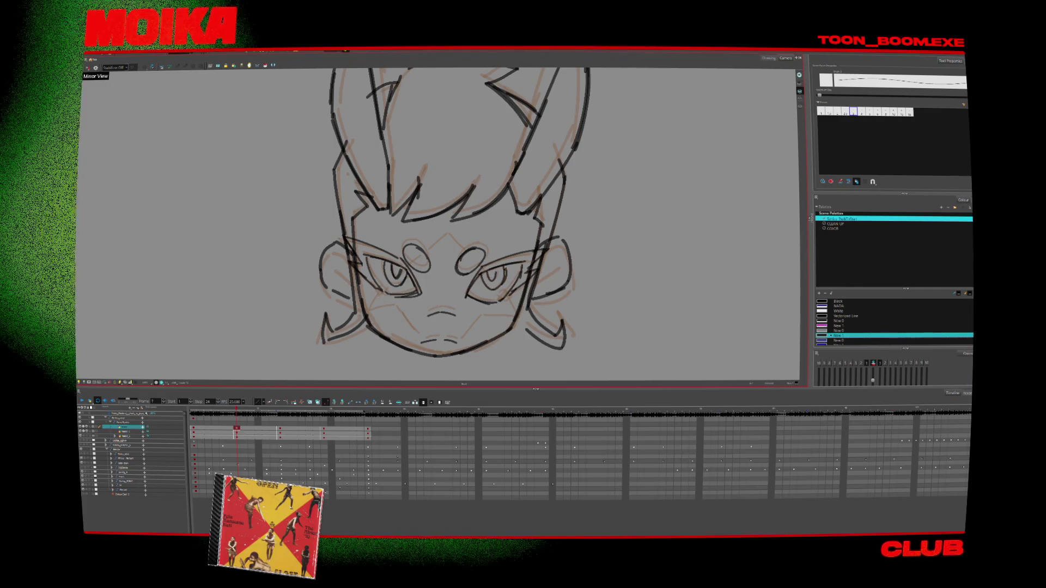
pyautogui.moveTo(376, 295)
pyautogui.mouseDown()
pyautogui.moveTo(383, 288)
pyautogui.moveTo(371, 317)
pyautogui.mouseUp()
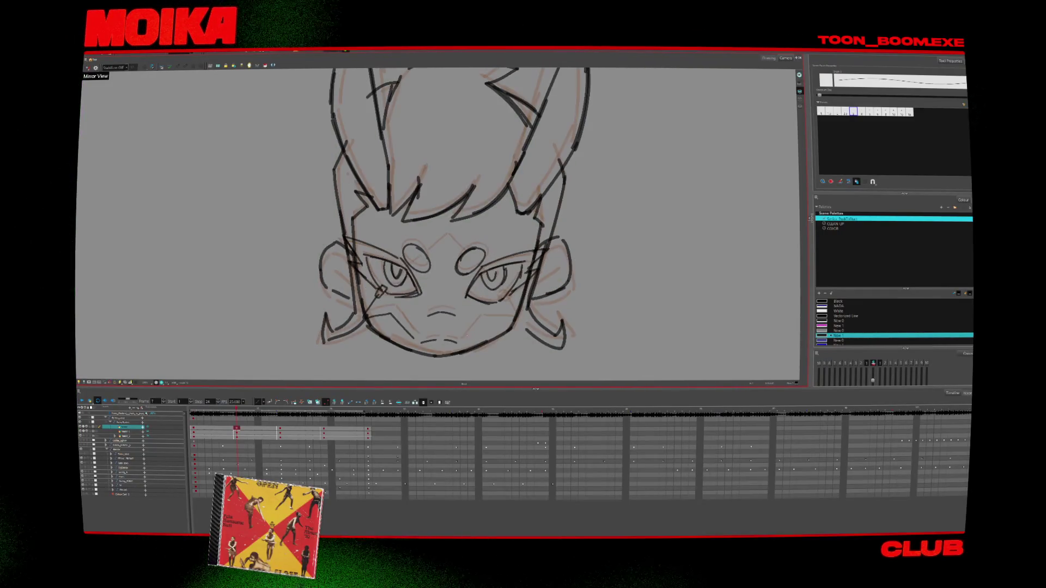
pyautogui.moveTo(484, 321)
pyautogui.mouseDown()
pyautogui.moveTo(514, 320)
pyautogui.moveTo(502, 295)
pyautogui.mouseUp()
pyautogui.press('4')
pyautogui.press('4')
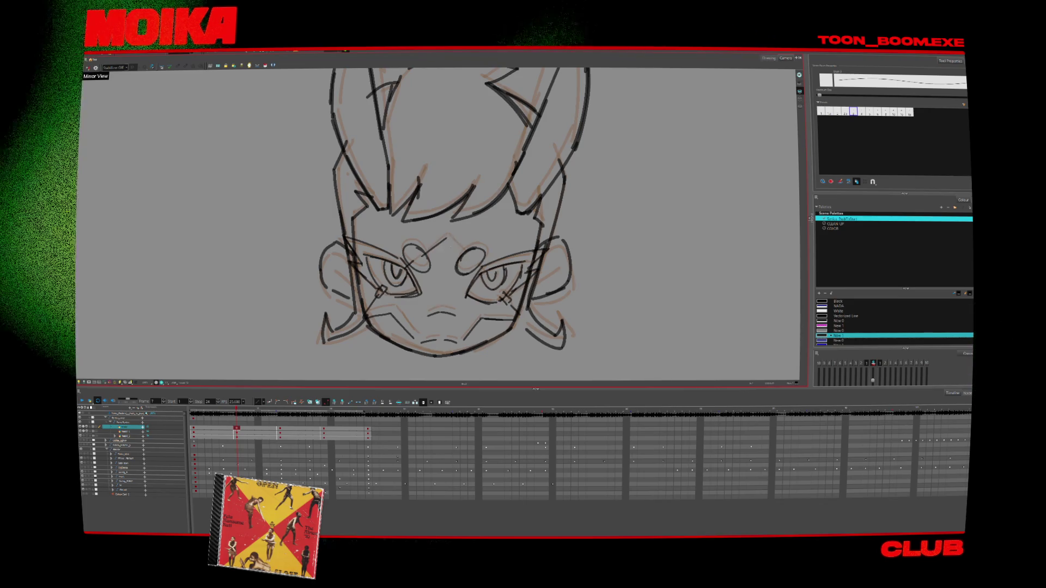
pyautogui.press('Return')
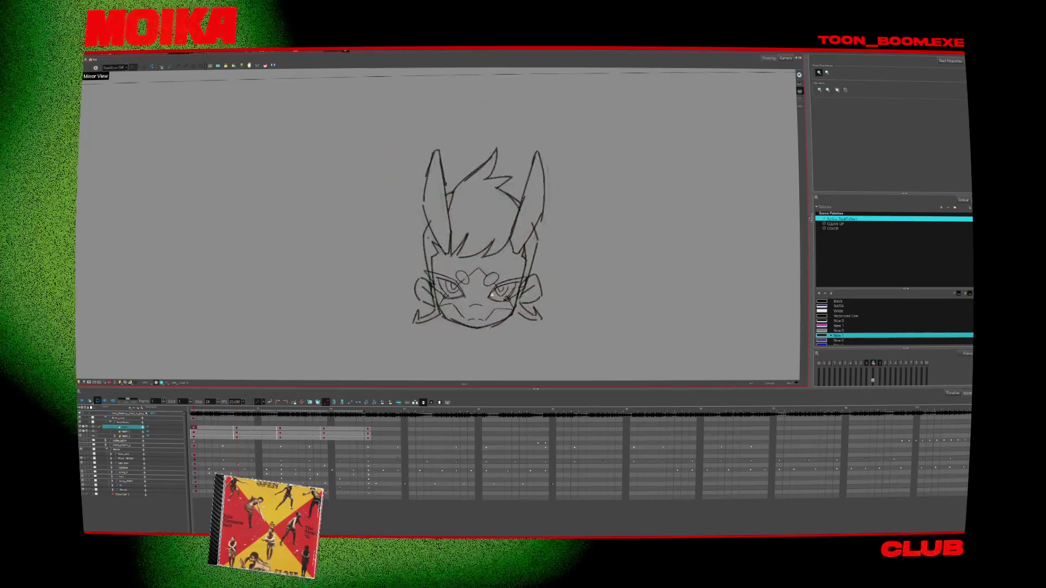
pyautogui.hotkey('alt', 'b')
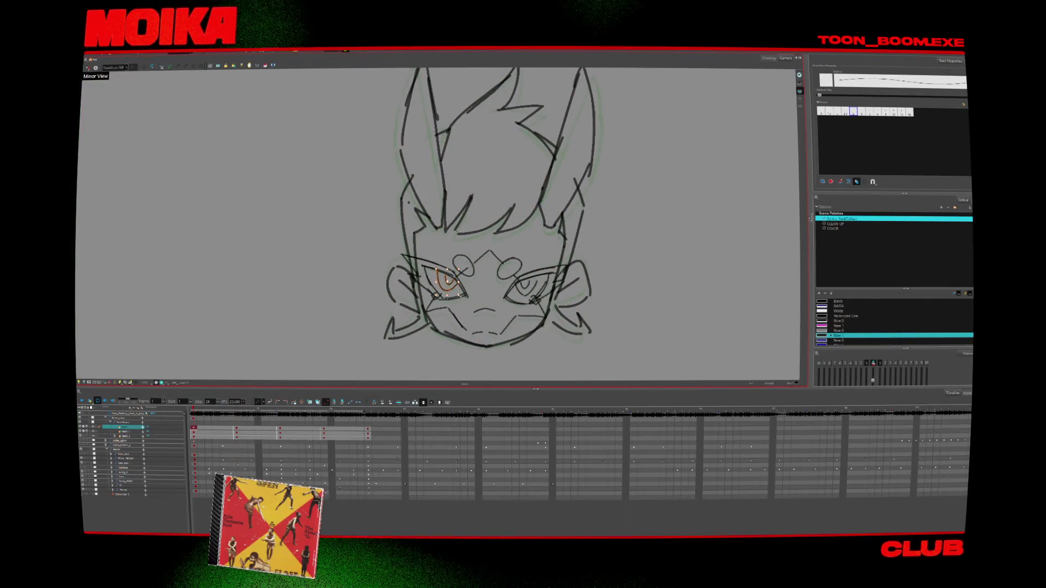
pyautogui.hotkey('alt', 'z')
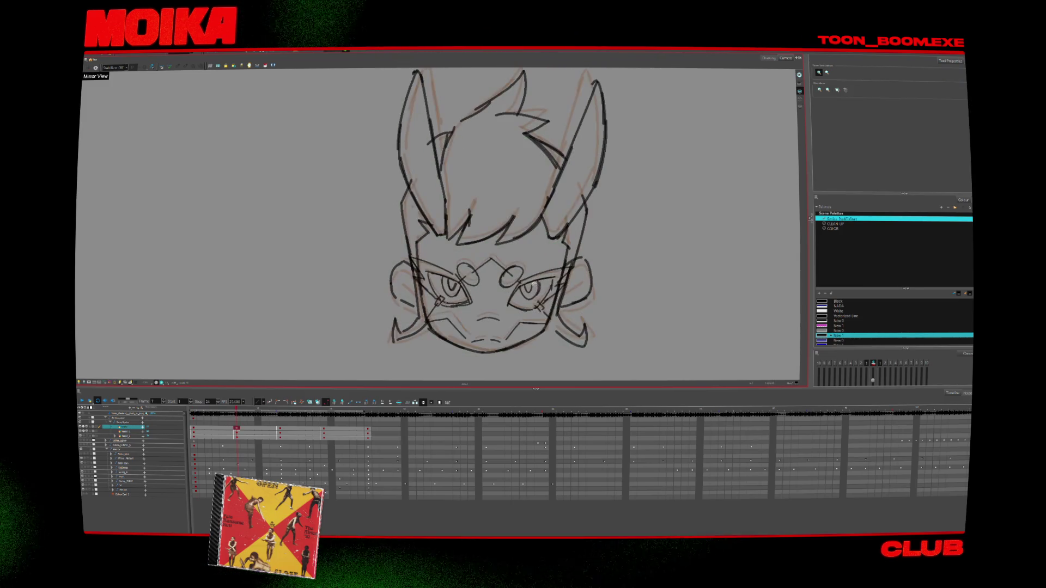
pyautogui.hotkey('alt', 'b')
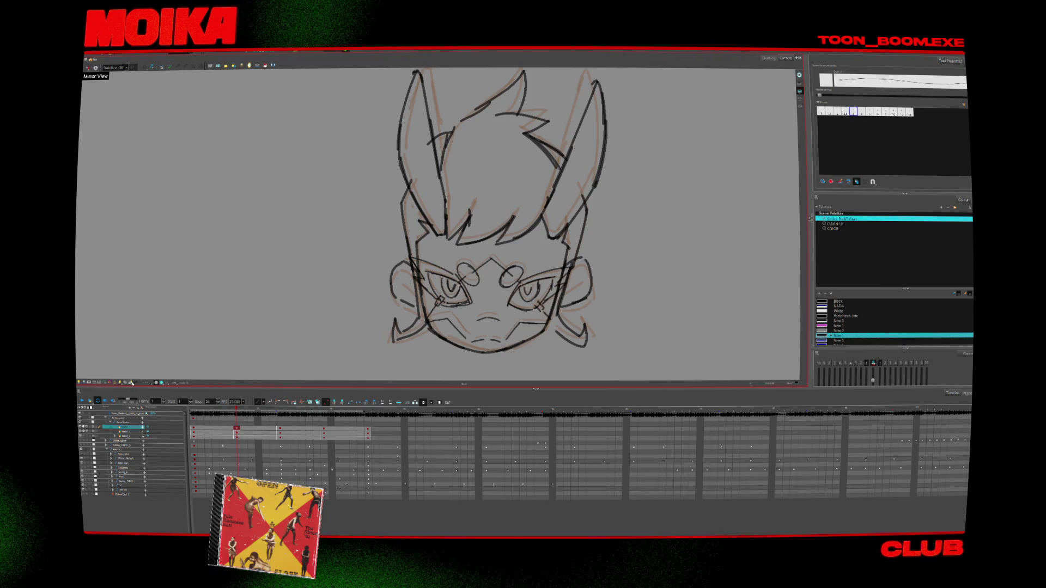
pyautogui.scroll(-5, 436, 98)
pyautogui.scroll(4, 458, 112)
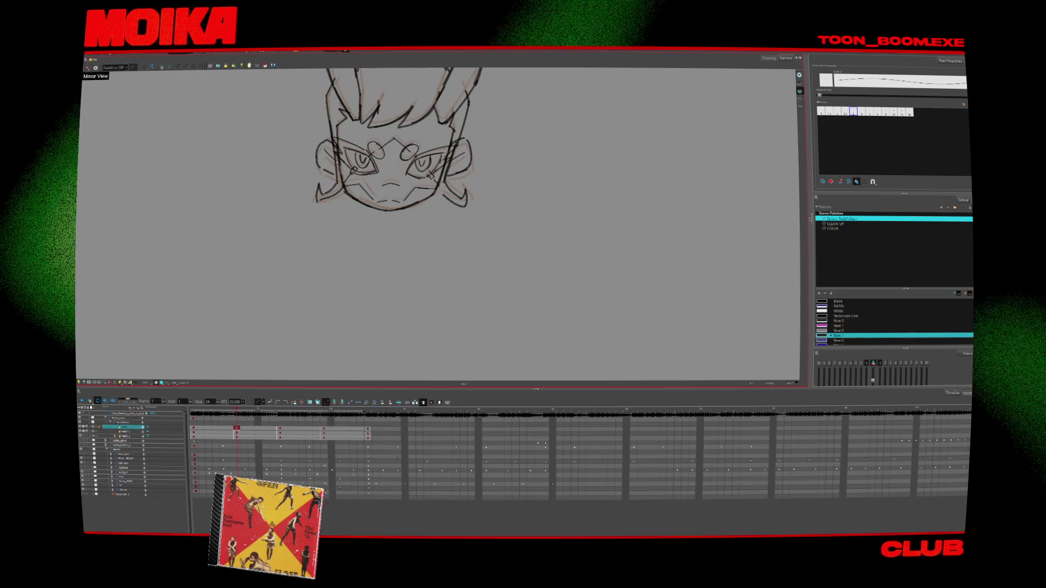
pyautogui.hotkey('alt', 'z')
pyautogui.scroll(-1, 351, 131)
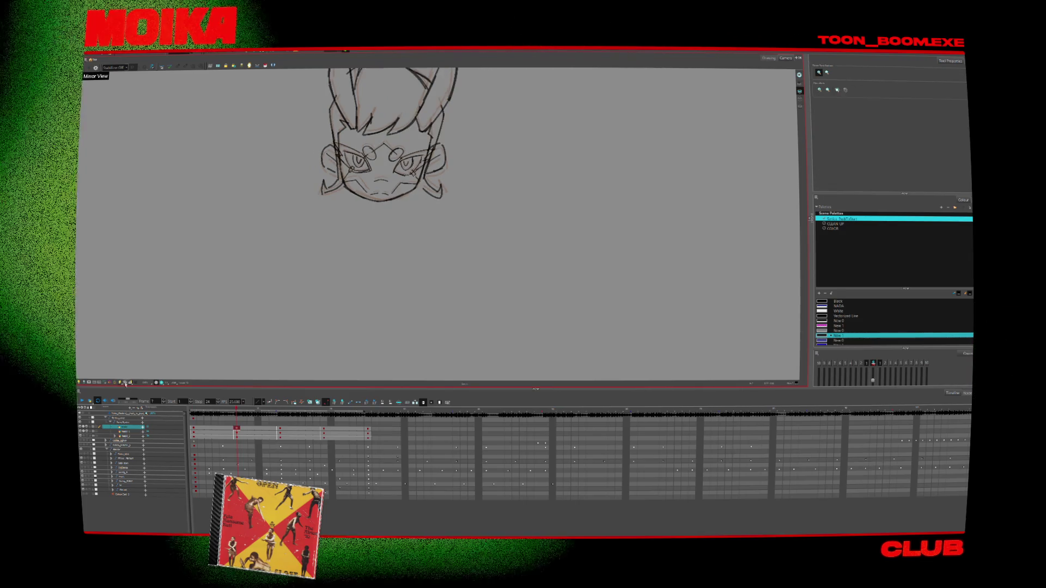
pyautogui.scroll(-3, 408, 207)
pyautogui.scroll(2, 414, 123)
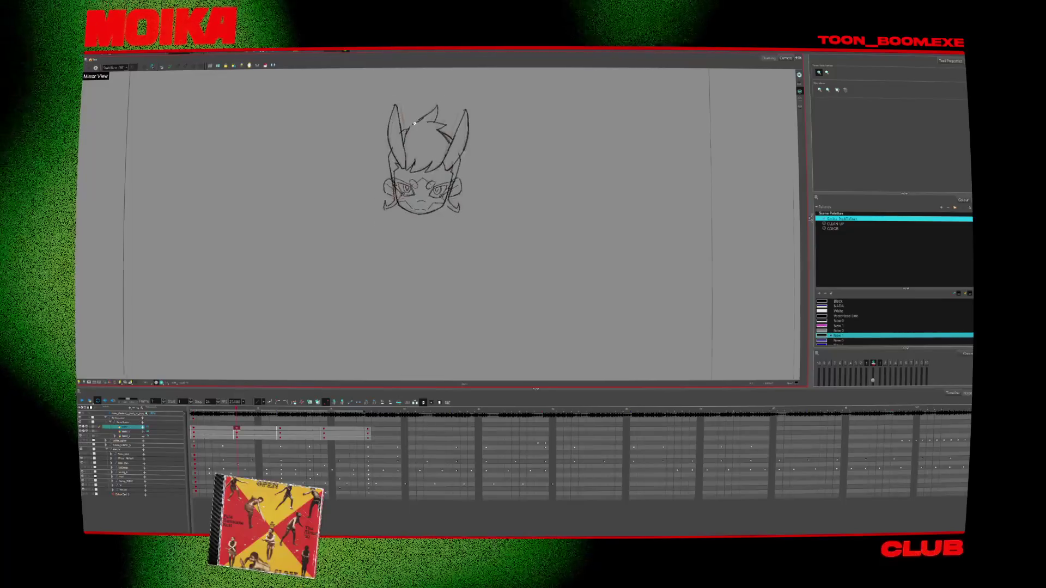
pyautogui.scroll(1, 414, 123)
pyautogui.hotkey('alt', 'b')
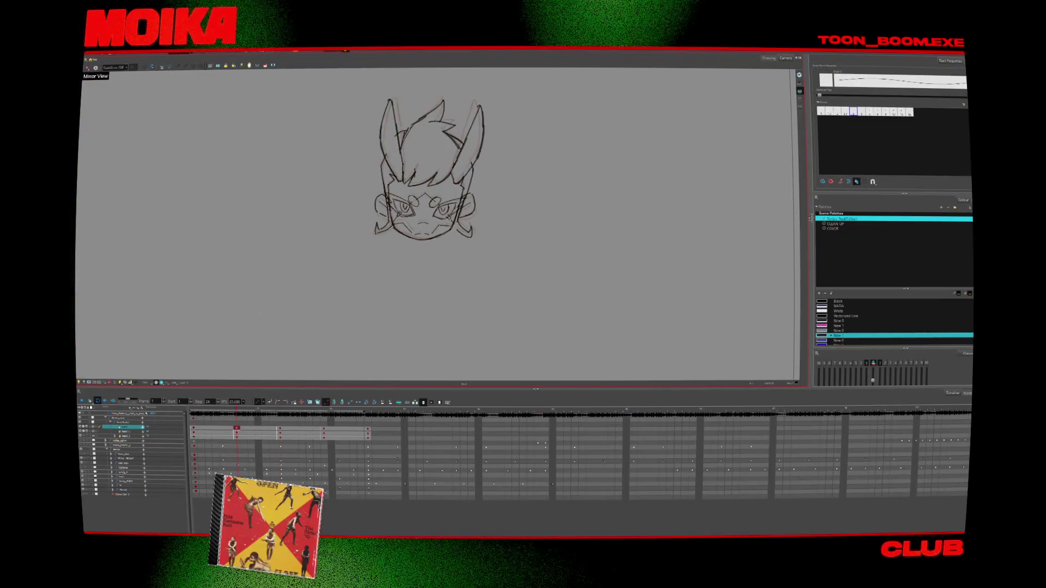
pyautogui.hotkey('alt', 's')
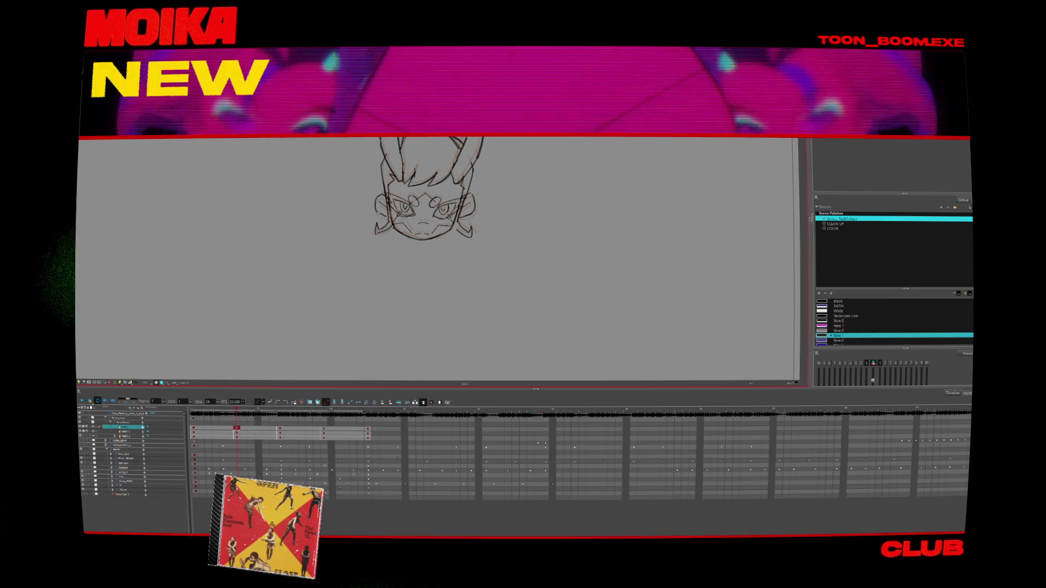
# From frame 1, ink the head and bunny ears over the grey sketch with Brush and Pencil
pyautogui.hotkey('shift', ',')
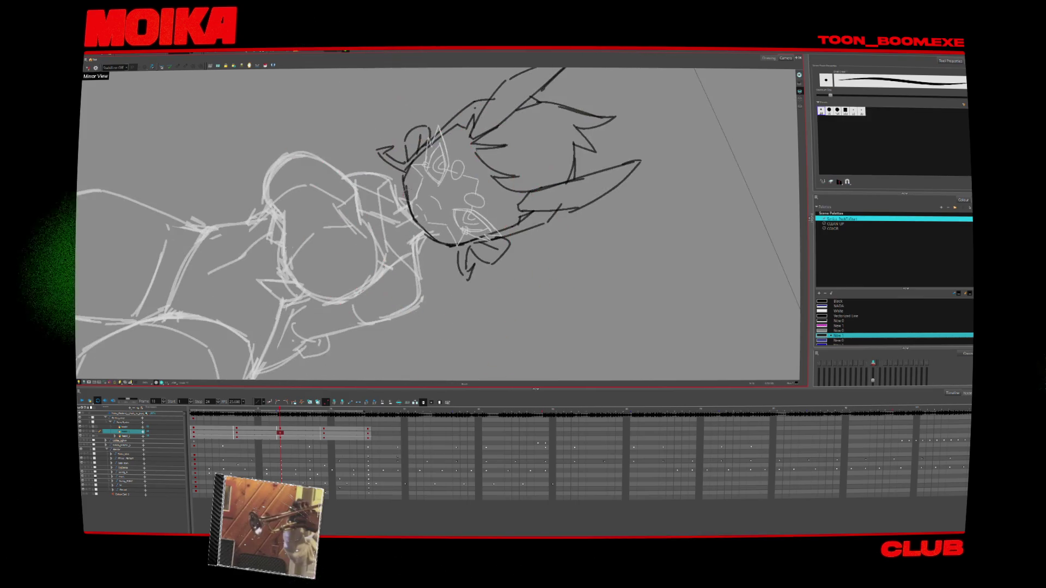
pyautogui.hotkey('alt', '/')
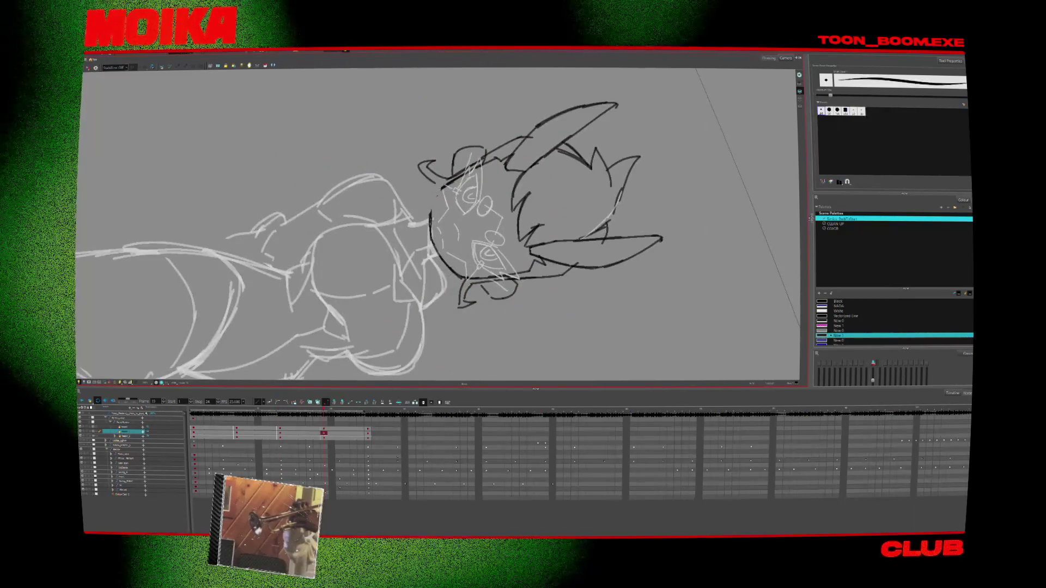
pyautogui.hotkey('alt', '/')
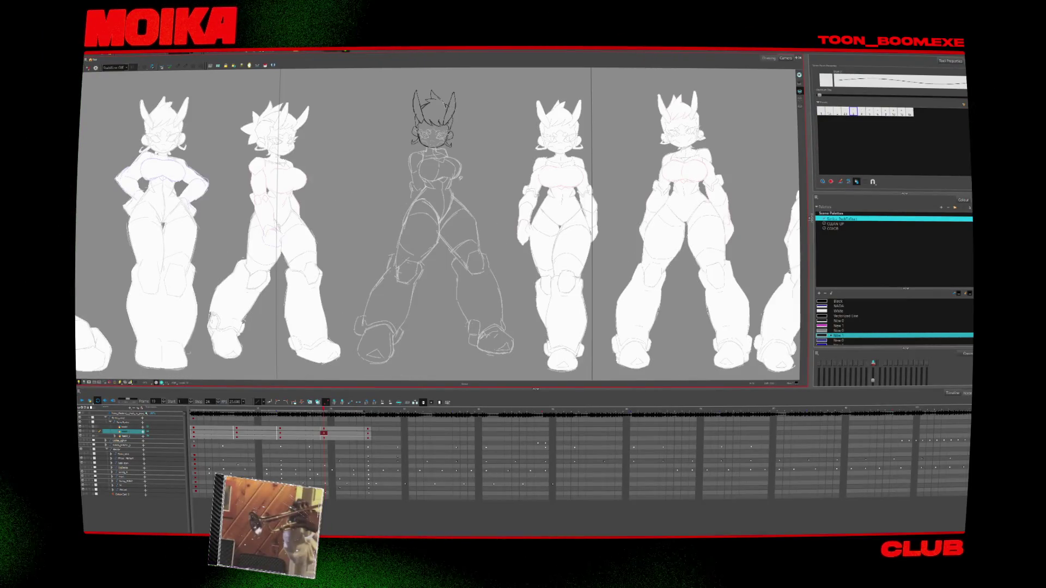
# Compare the drawings at frames 13 and 19 and zoom out to the full camera frame
pyautogui.hotkey('alt', 'z')
pyautogui.press('2')
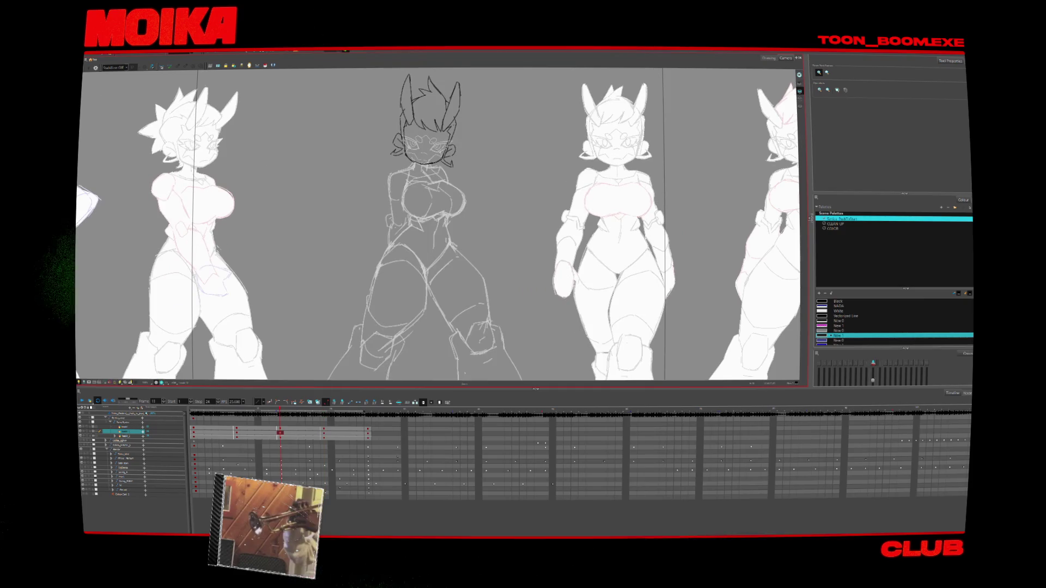
pyautogui.hotkey('alt', 's')
pyautogui.press('2')
pyautogui.press('2')
pyautogui.press('2')
pyautogui.click(314, 431)
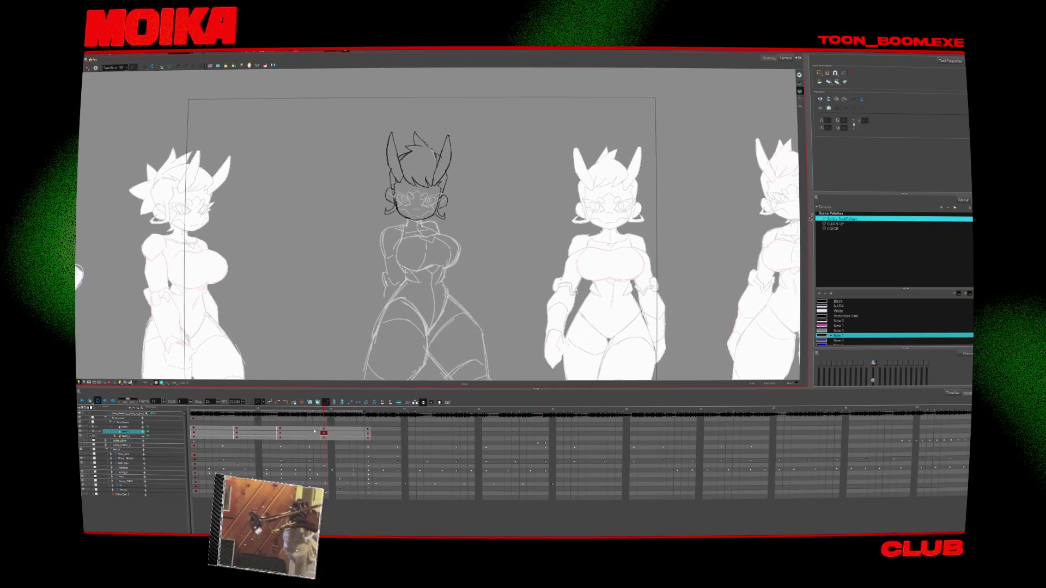
pyautogui.click(324, 432)
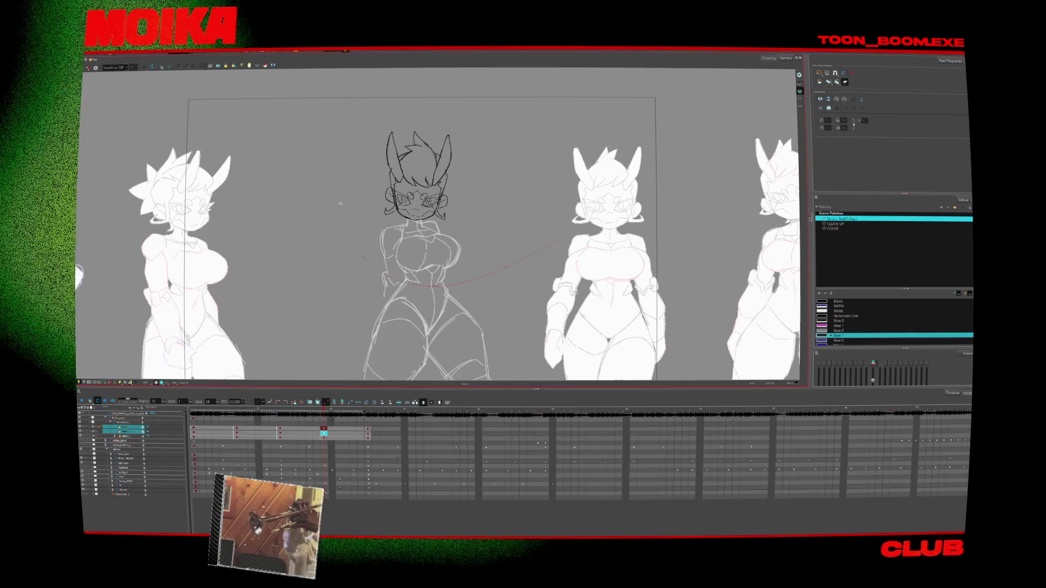
# Lasso-select the middle figure's head strokes, deselect them, and rotate the view nearly upright
pyautogui.moveTo(340, 203); pyautogui.dragTo(454, 222)
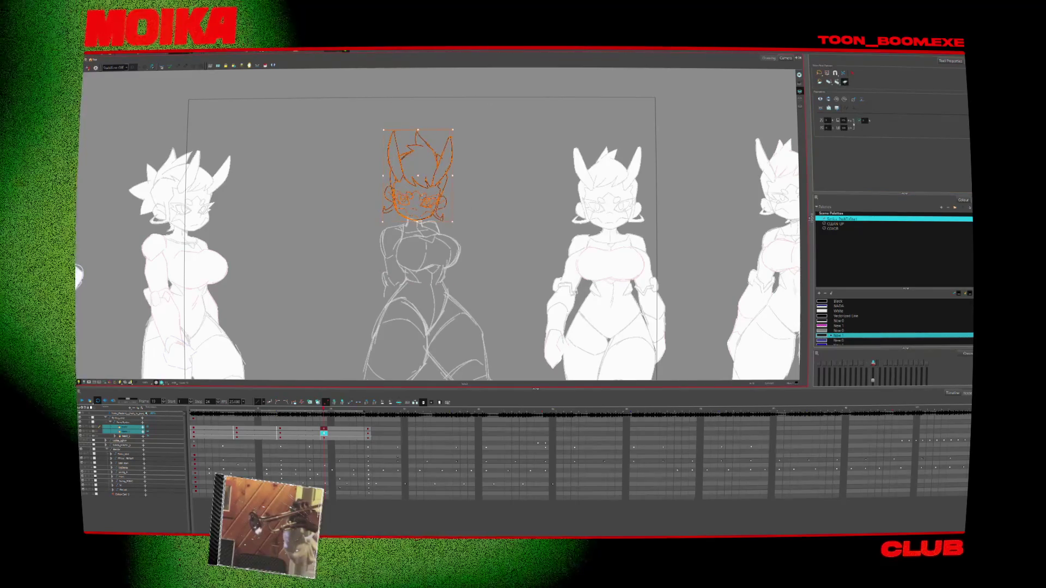
pyautogui.moveTo(468, 230)
pyautogui.mouseDown()
pyautogui.moveTo(413, 247)
pyautogui.moveTo(426, 173)
pyautogui.mouseUp()
pyautogui.click(467, 182)
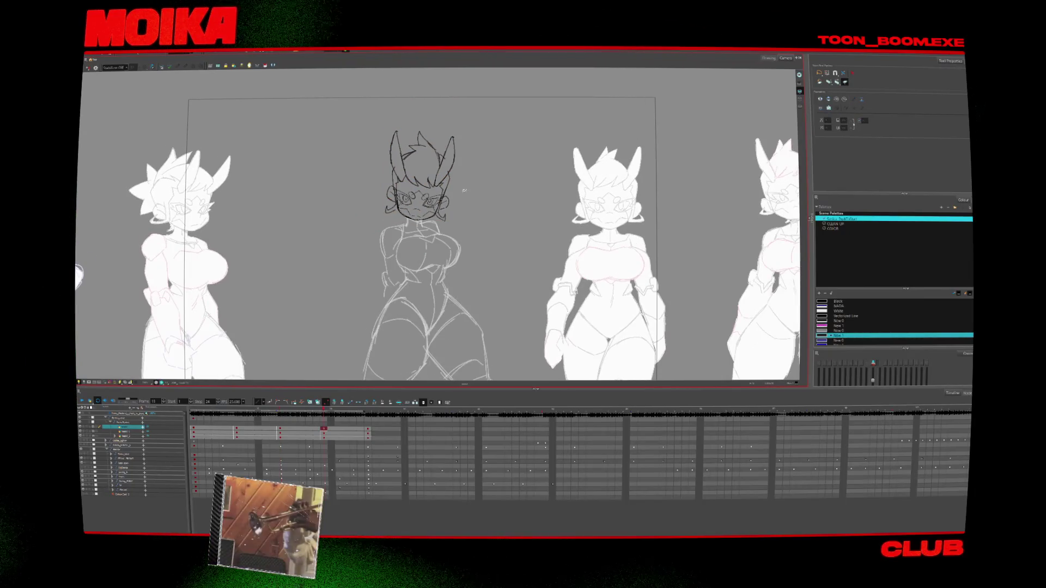
pyautogui.scroll(-3, 459, 262)
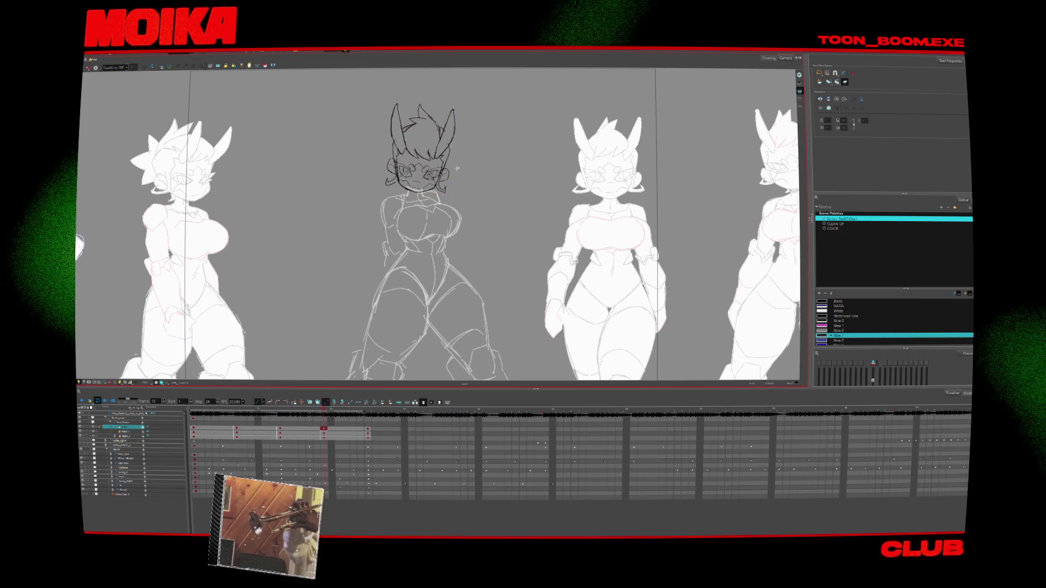
pyautogui.moveTo(464, 317); pyautogui.dragTo(414, 337)
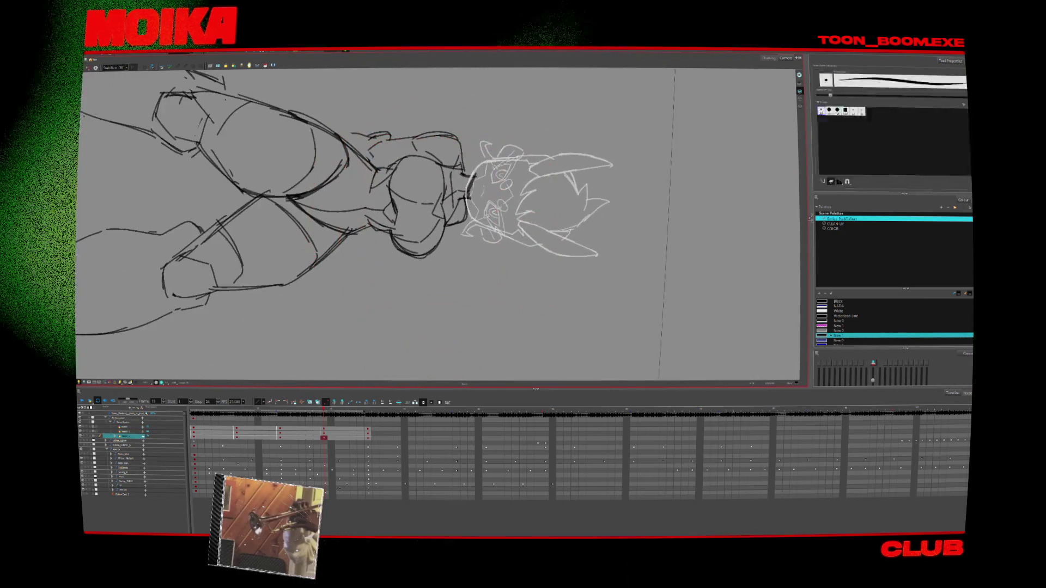
# Switch to the Brush and rotate the canvas view back upright
pyautogui.hotkey('alt', 'b')
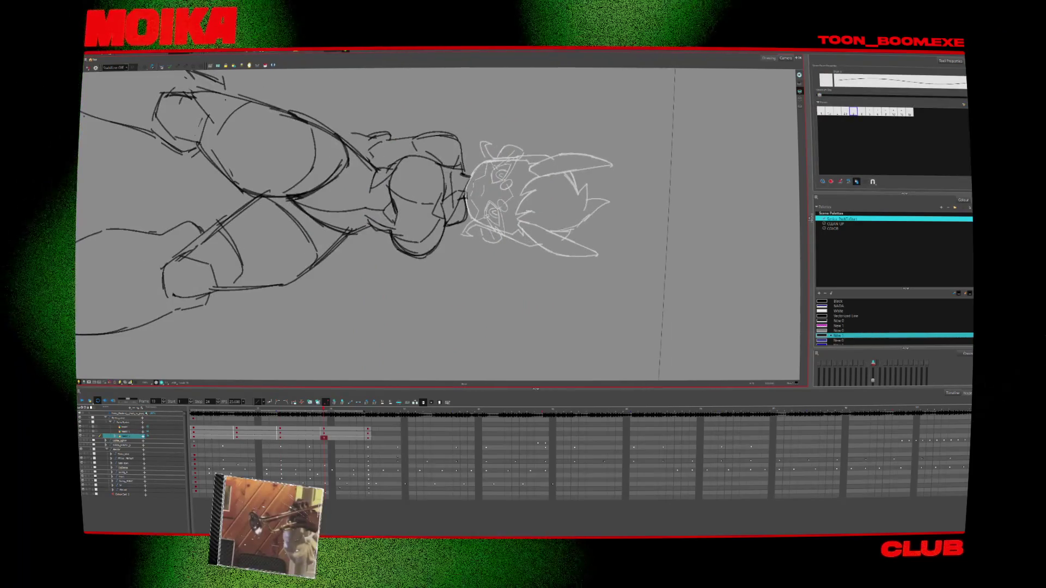
pyautogui.moveTo(490, 283); pyautogui.dragTo(414, 327)
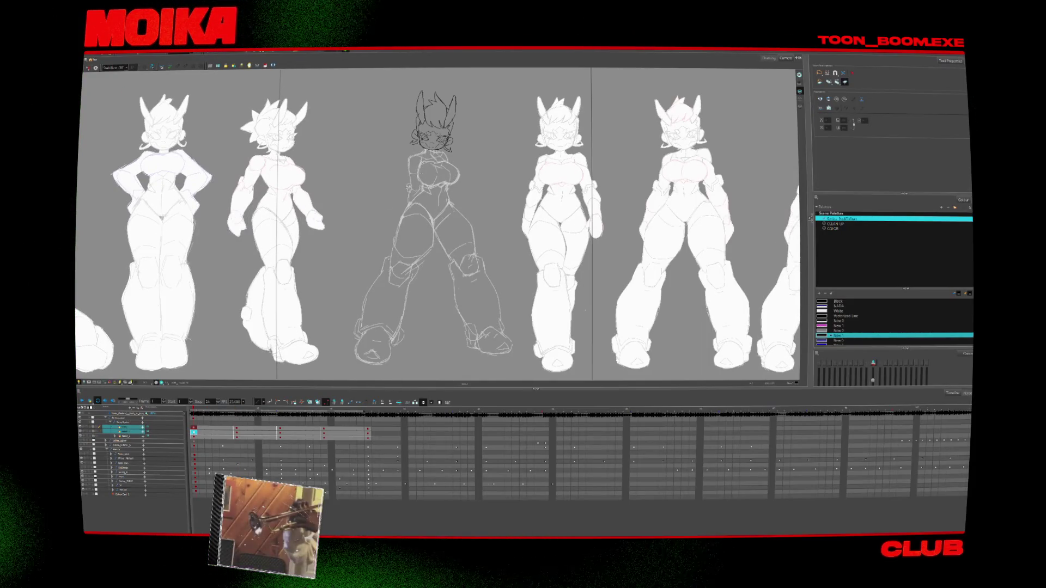
# Zoom in on the middle figure's head, step via frames 7 and 4 to frame 3, then zoom out
pyautogui.hotkey('alt', 'z')
pyautogui.click(447, 119)
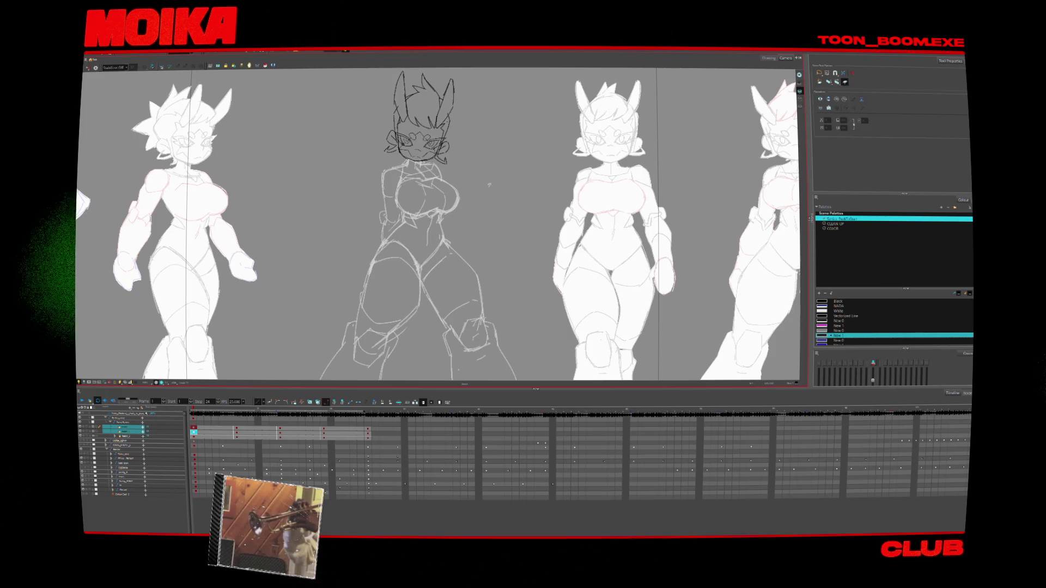
pyautogui.scroll(2, 479, 177)
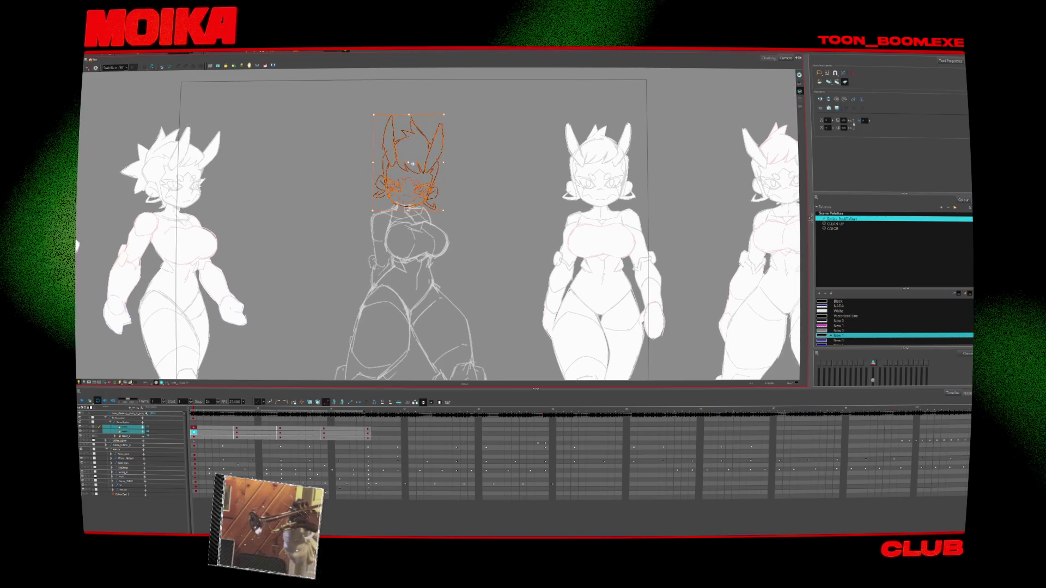
pyautogui.press('s')
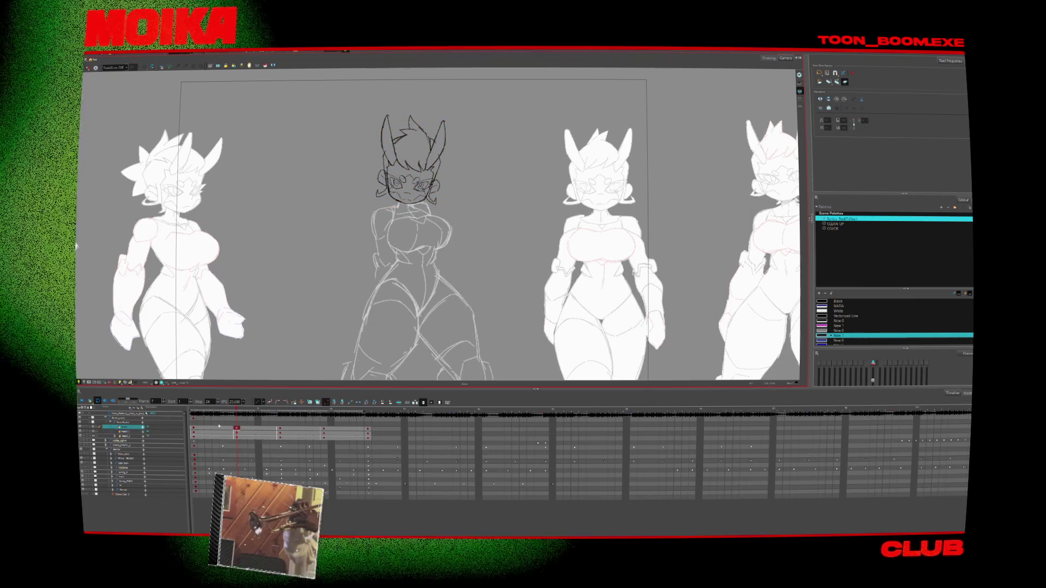
pyautogui.press('a')
pyautogui.hotkey('alt', 'b')
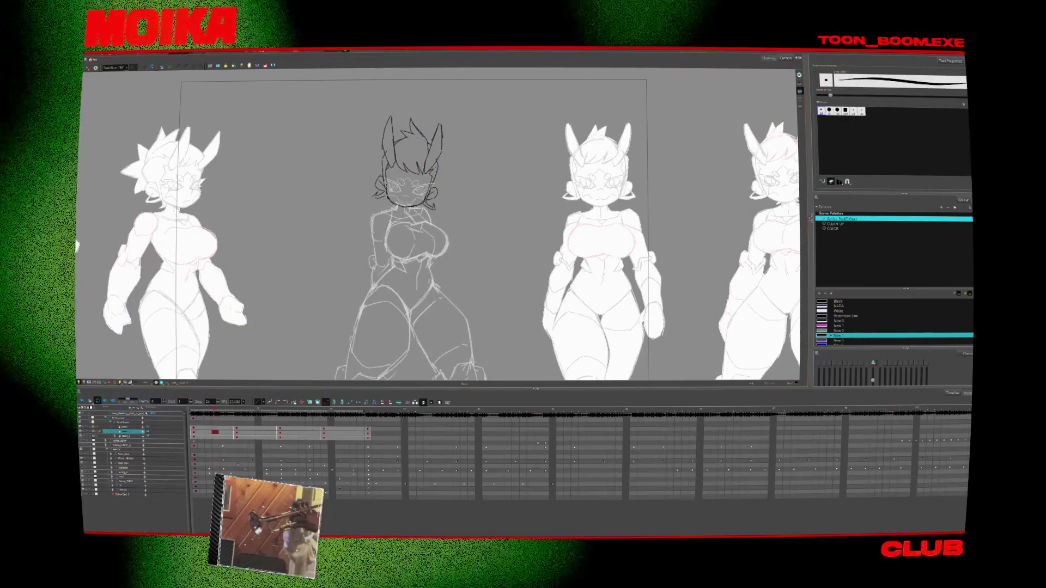
pyautogui.press('a')
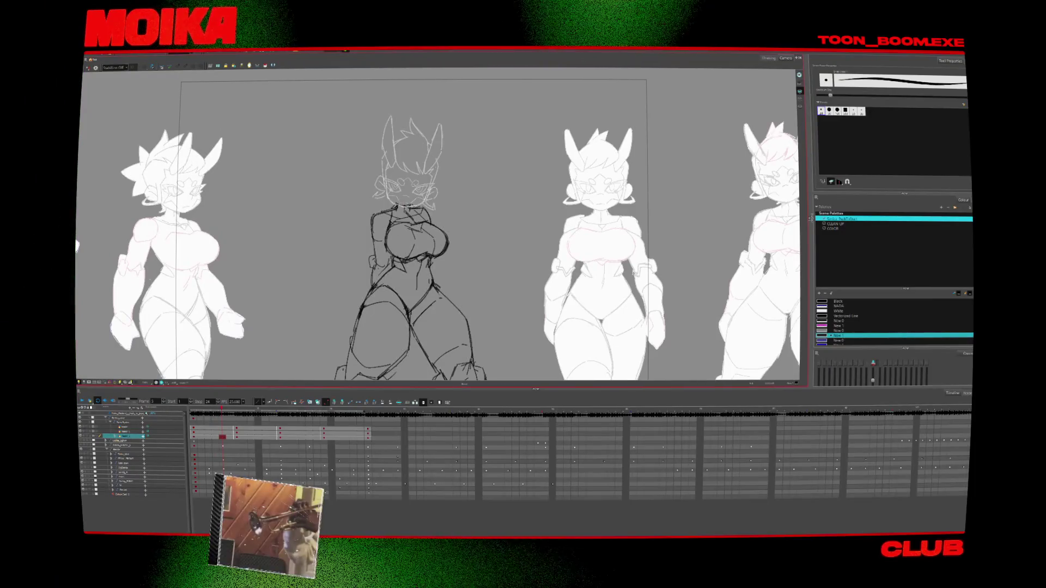
pyautogui.press('2')
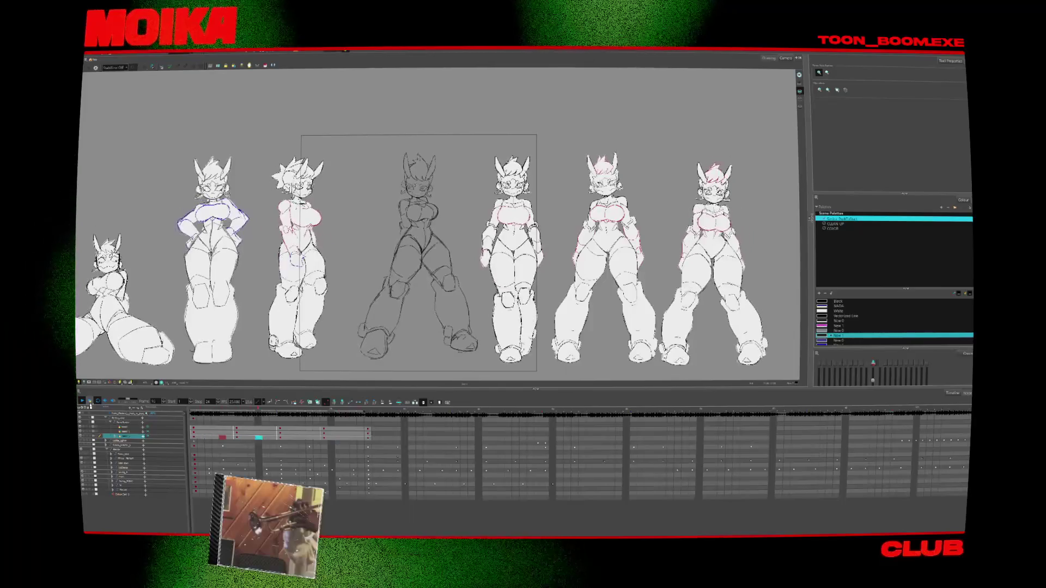
# Ink the outer edges of the centre figure's left leg and right thigh
pyautogui.press('2')
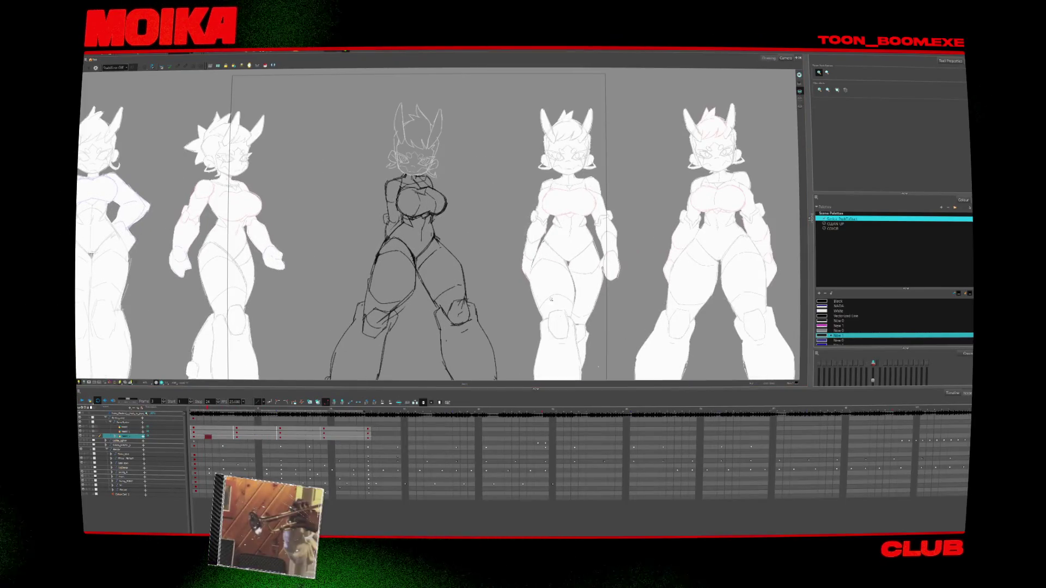
pyautogui.hotkey('alt', 'b')
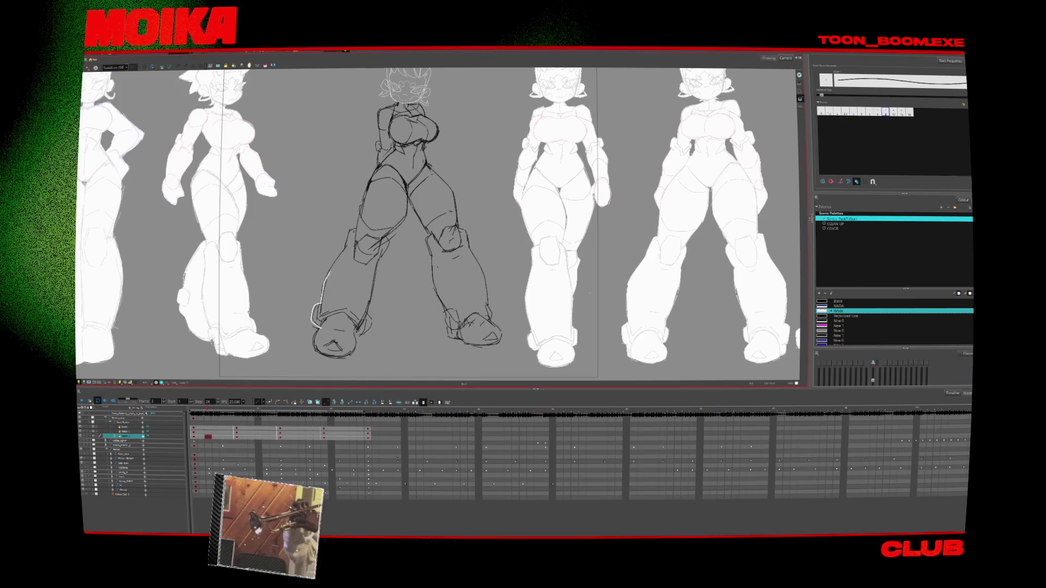
pyautogui.moveTo(358, 229); pyautogui.dragTo(315, 325)
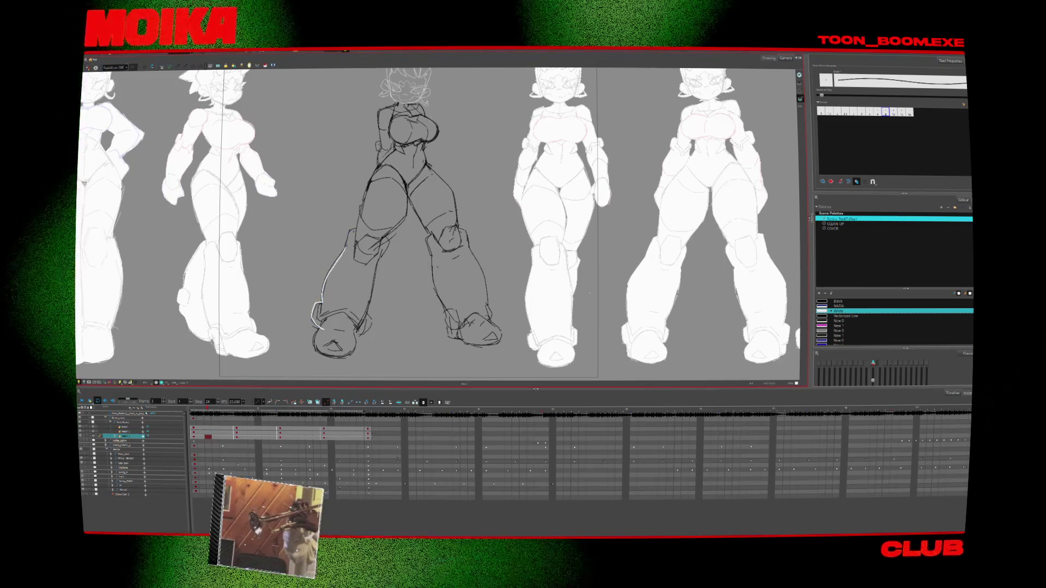
pyautogui.scroll(3, 436, 223)
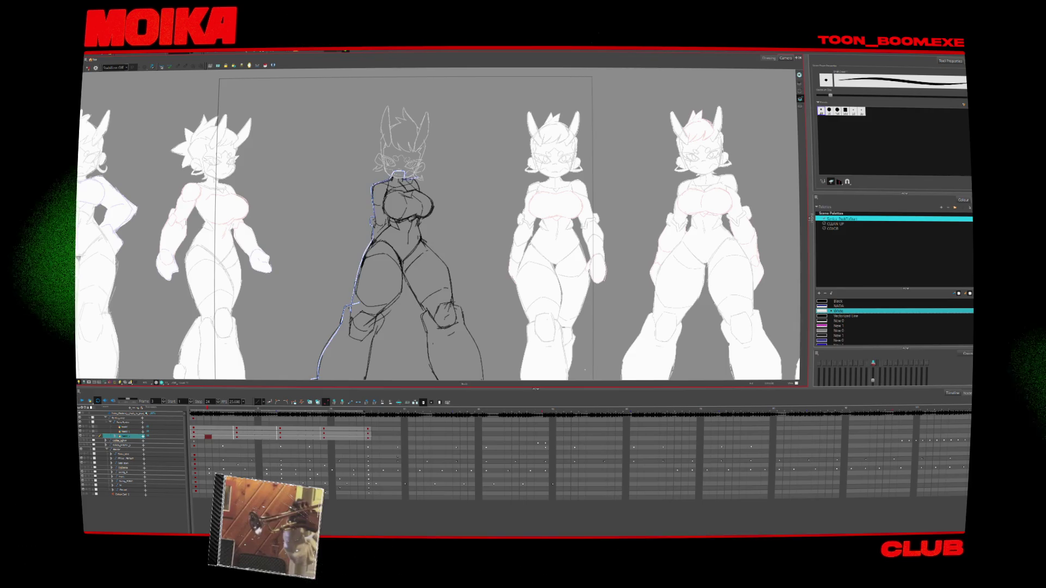
pyautogui.hotkey('alt', 'x')
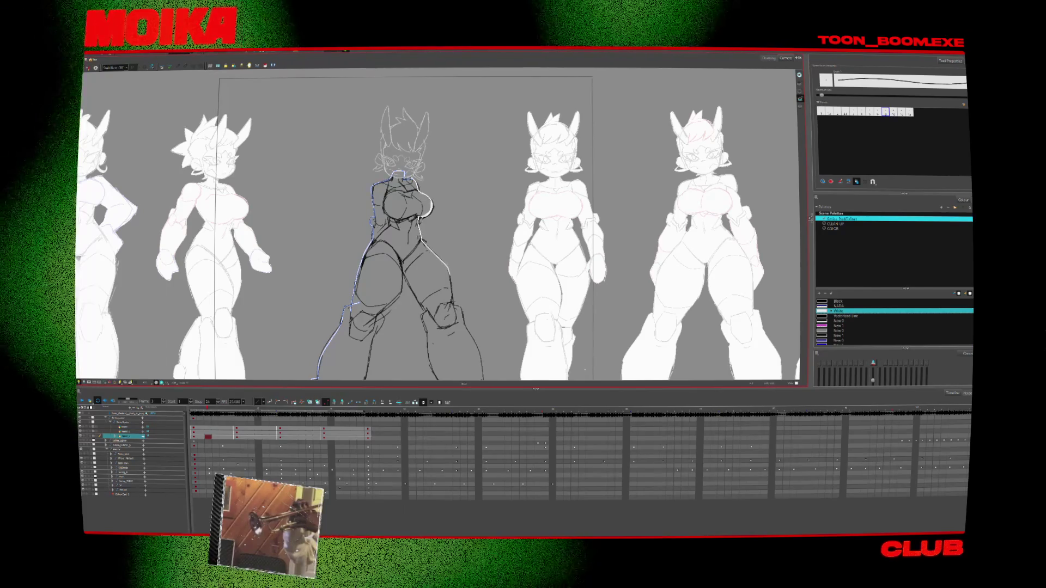
pyautogui.moveTo(423, 243)
pyautogui.mouseDown()
pyautogui.moveTo(454, 304)
pyautogui.moveTo(410, 251)
pyautogui.mouseUp()
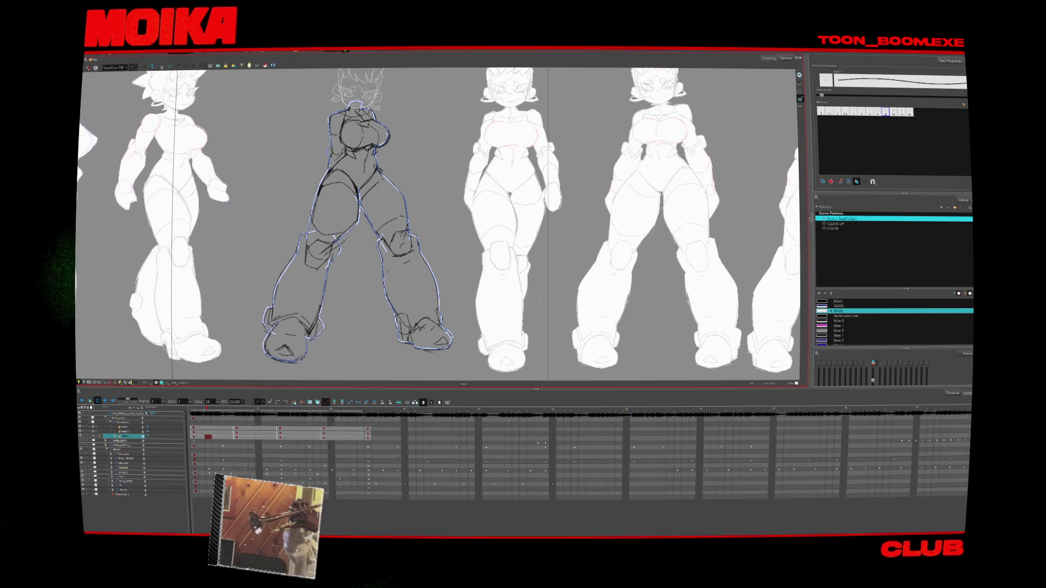
# Move to the cleaner drawing at frame 7 and select all of its strokes
pyautogui.press('g')
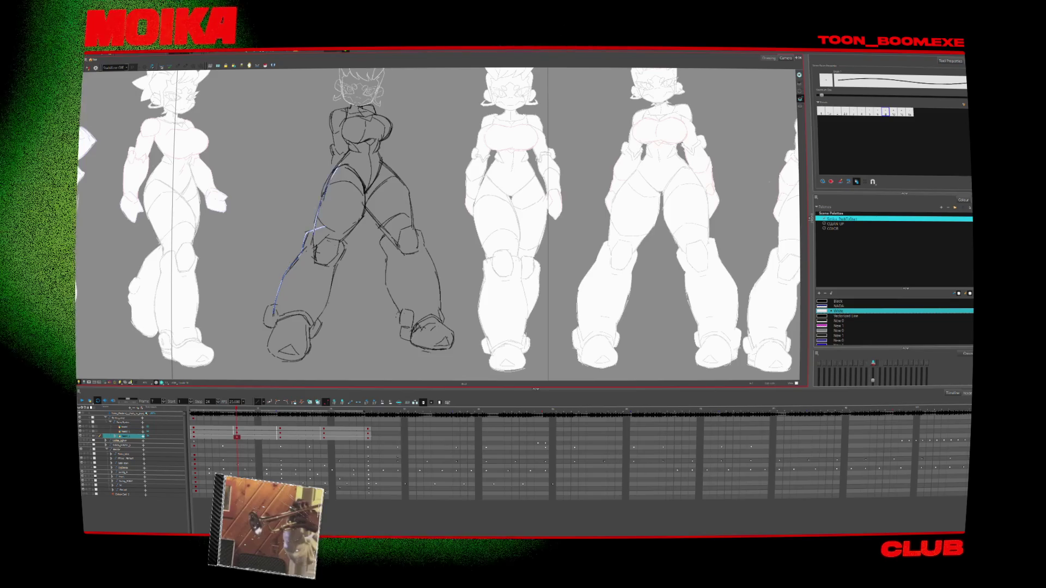
pyautogui.hotkey('alt', 'o')
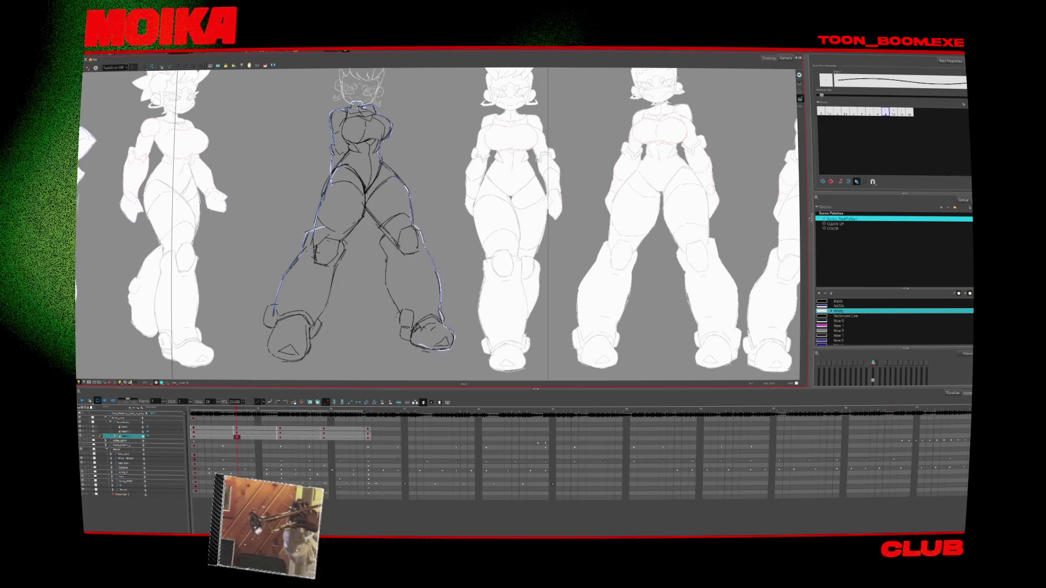
pyautogui.hotkey('ctrl', 'a')
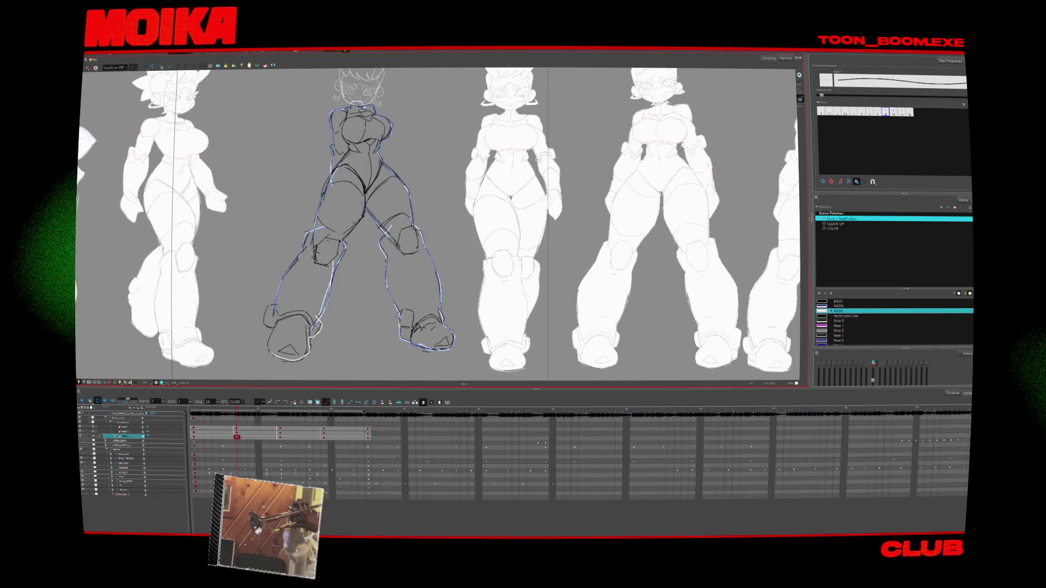
pyautogui.scroll(3, 347, 283)
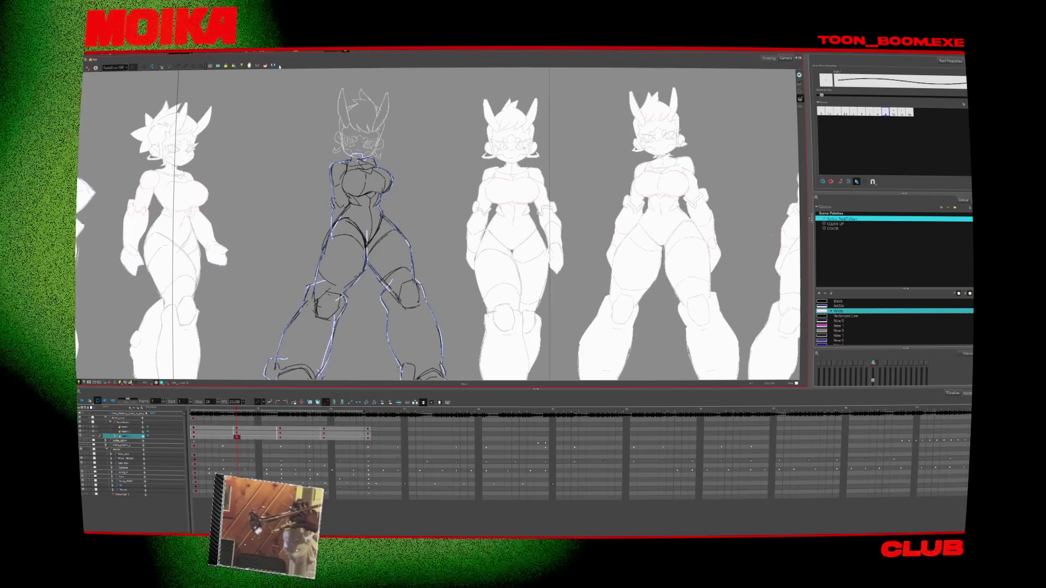
# Open the upper head layer's drawing and select all strokes of the frame 7 head
pyautogui.click(265, 66)
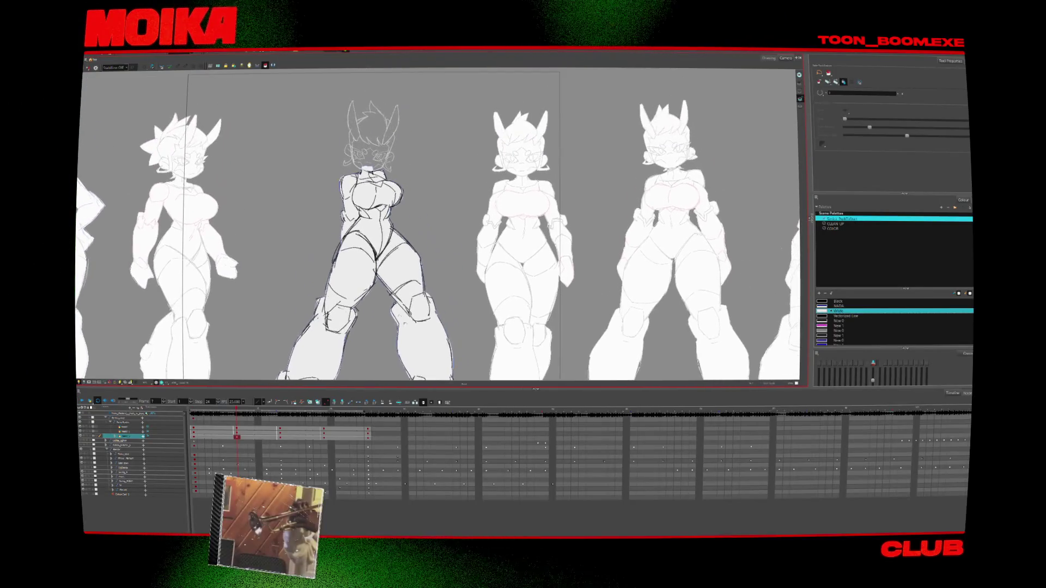
pyautogui.hotkey('alt', 'b')
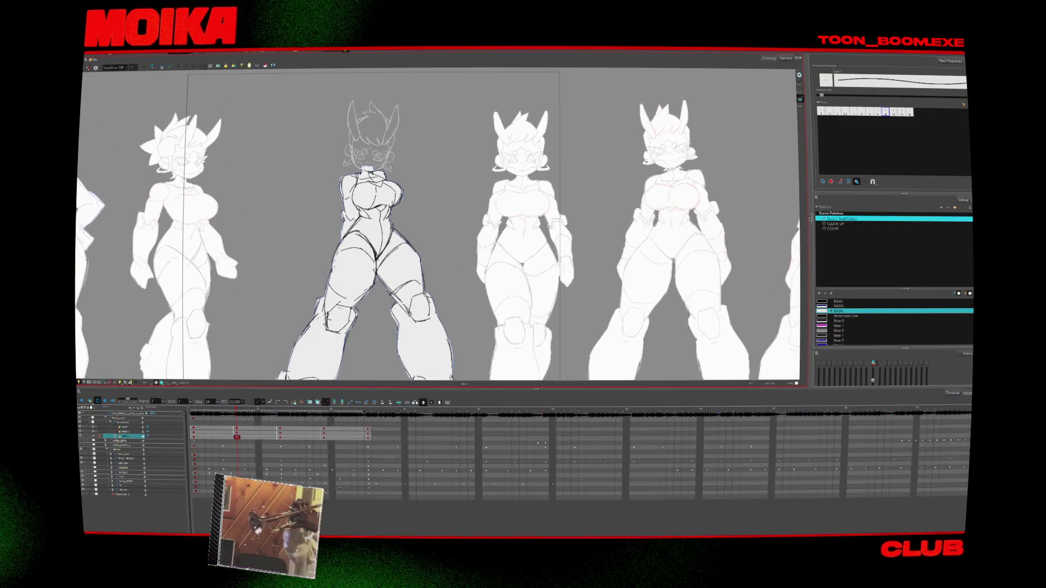
pyautogui.click(223, 428)
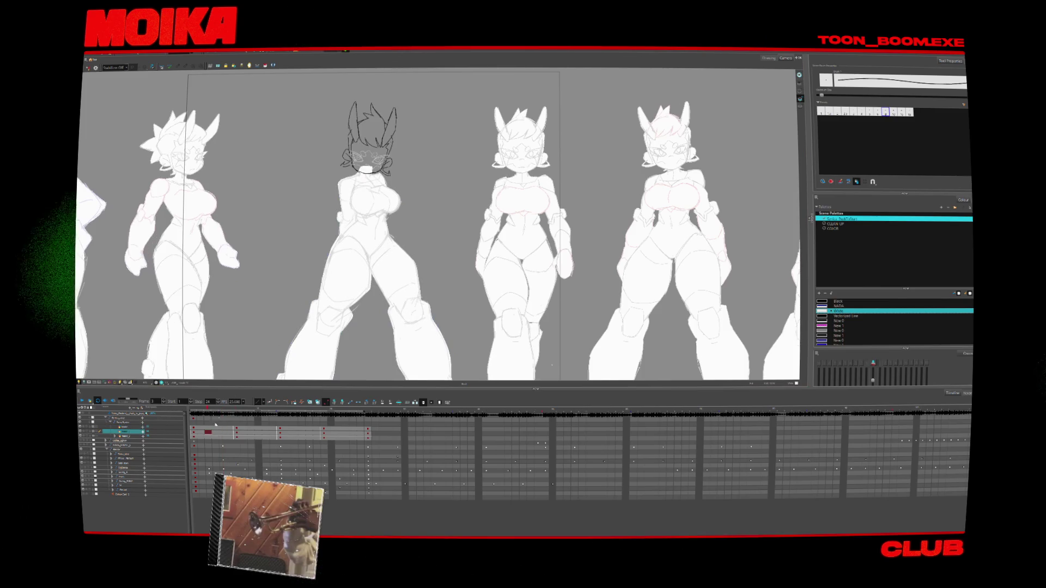
pyautogui.hotkey('alt', 'z')
pyautogui.scroll(5, 322, 103)
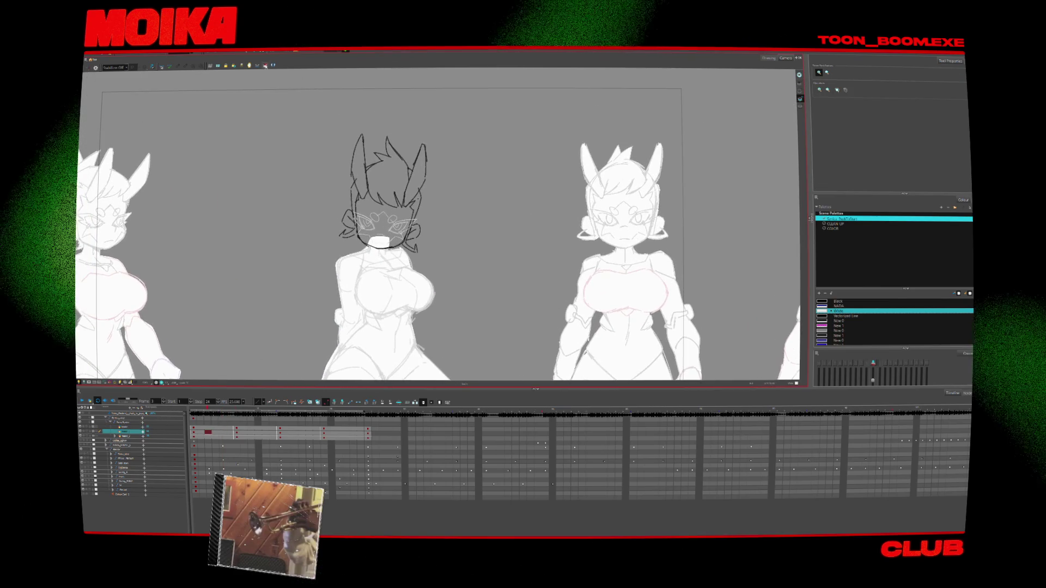
pyautogui.hotkey('alt', 's')
pyautogui.press('g')
pyautogui.hotkey('ctrl', 'a')
# Fill the frame 1 head drawing with white, then move on to the frame 13 head
pyautogui.hotkey('shift', ',')
pyautogui.hotkey('alt', 'b')
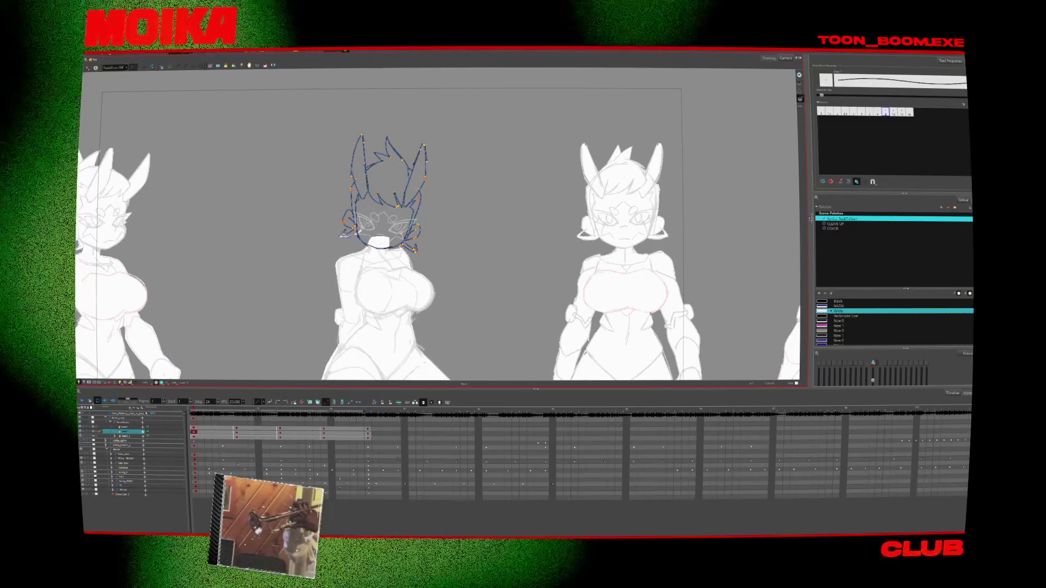
pyautogui.hotkey('alt', 'i')
pyautogui.moveTo(439, 116); pyautogui.dragTo(381, 281)
pyautogui.hotkey('shift', '.')
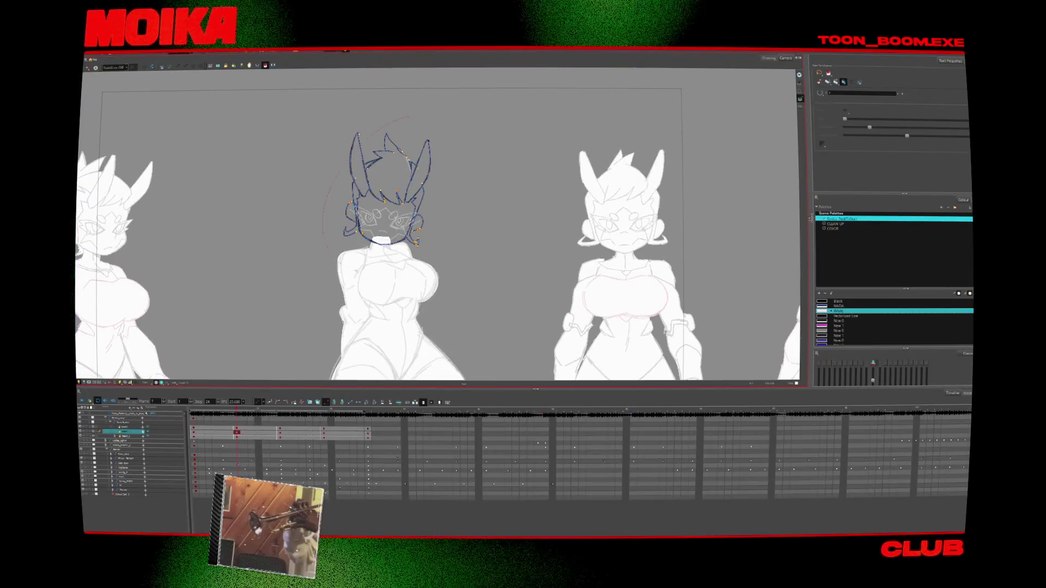
pyautogui.hotkey('alt', 'b')
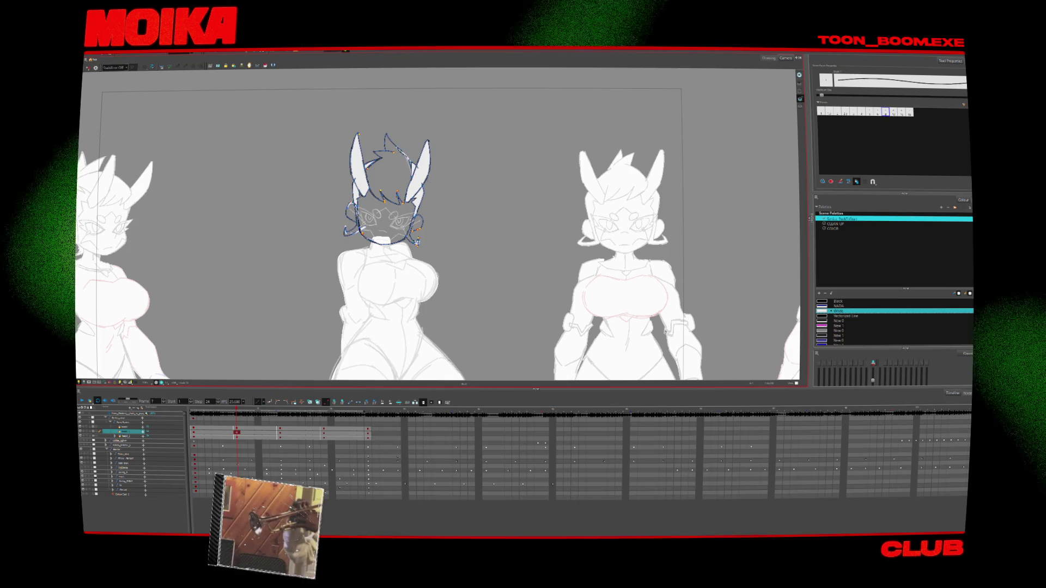
pyautogui.hotkey('shift', '.')
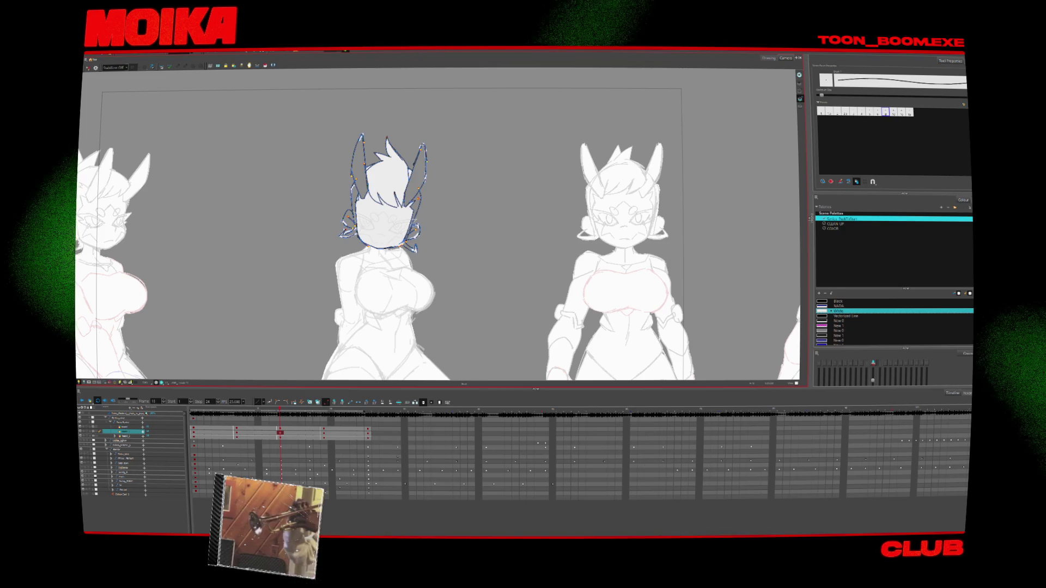
# Fill both bunny ears with white and lasso-select the middle character's head strokes
pyautogui.hotkey('alt', 'i')
pyautogui.click(360, 164)
pyautogui.click(419, 166)
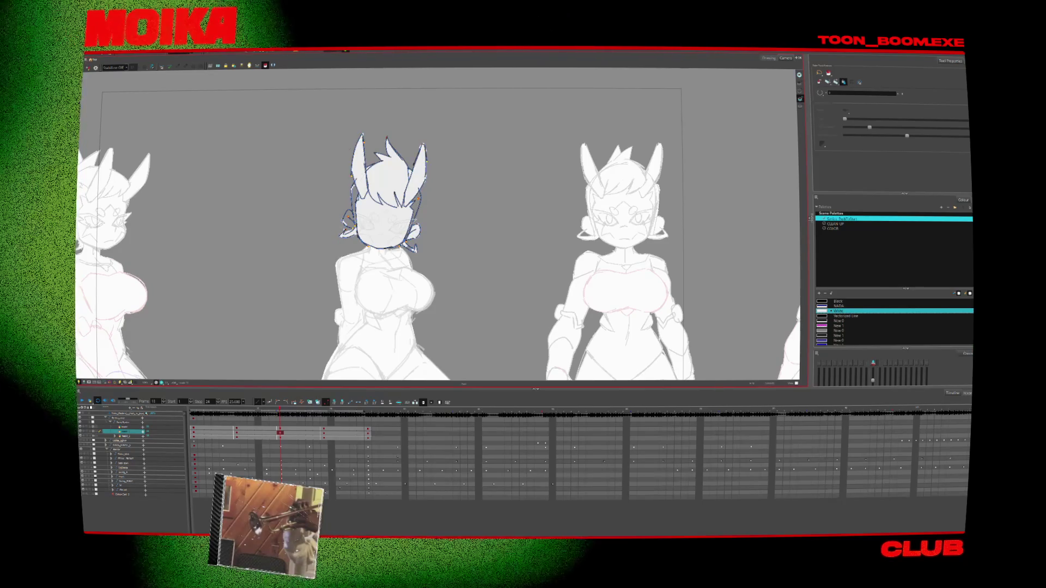
pyautogui.hotkey('alt', 'b')
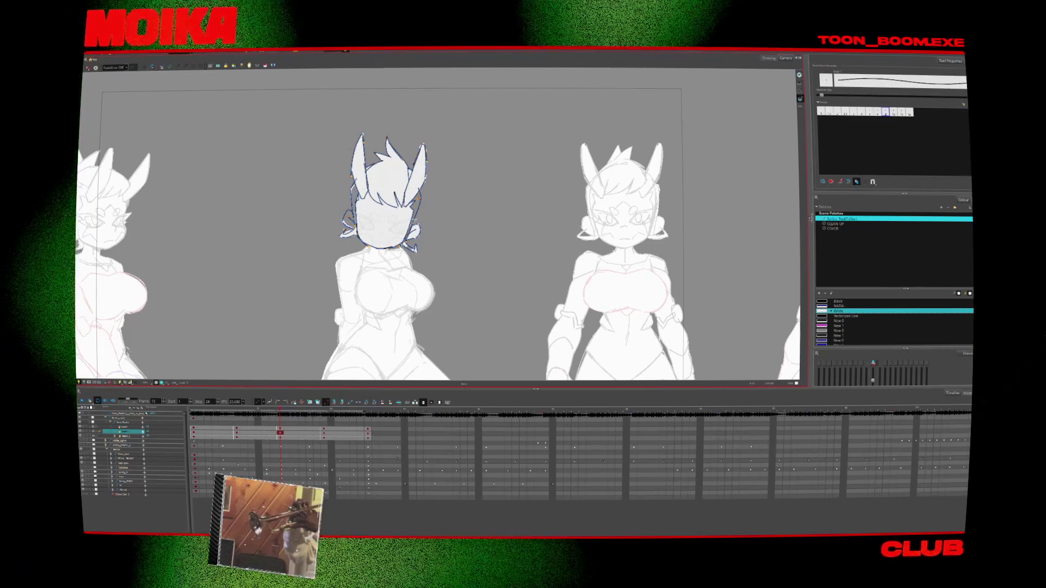
pyautogui.hotkey('alt', 's')
pyautogui.moveTo(419, 224); pyautogui.dragTo(338, 215)
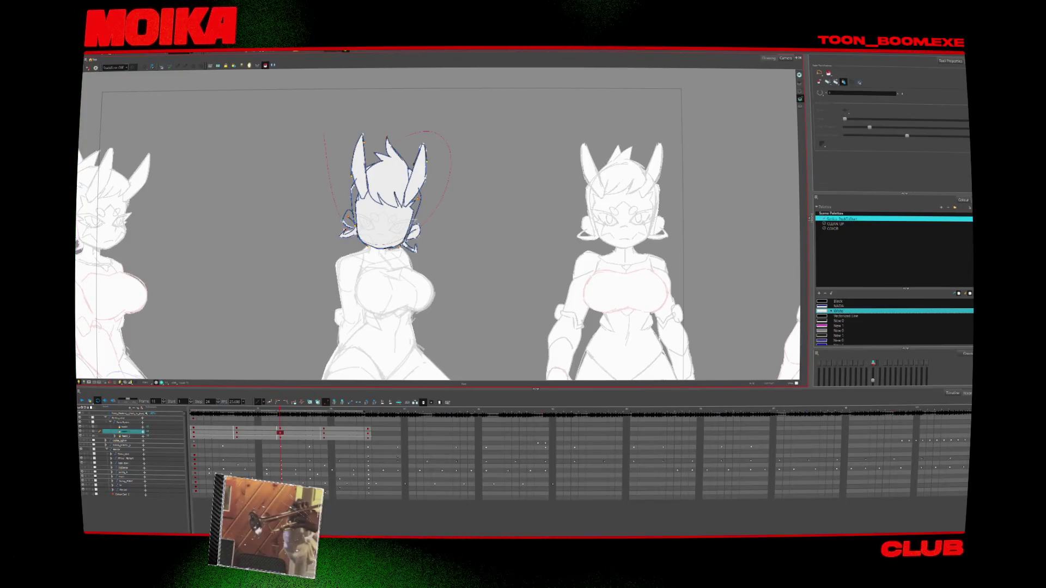
# Step through the remaining head drawings to frame 25, flipping back and forth to compare
pyautogui.press('.')
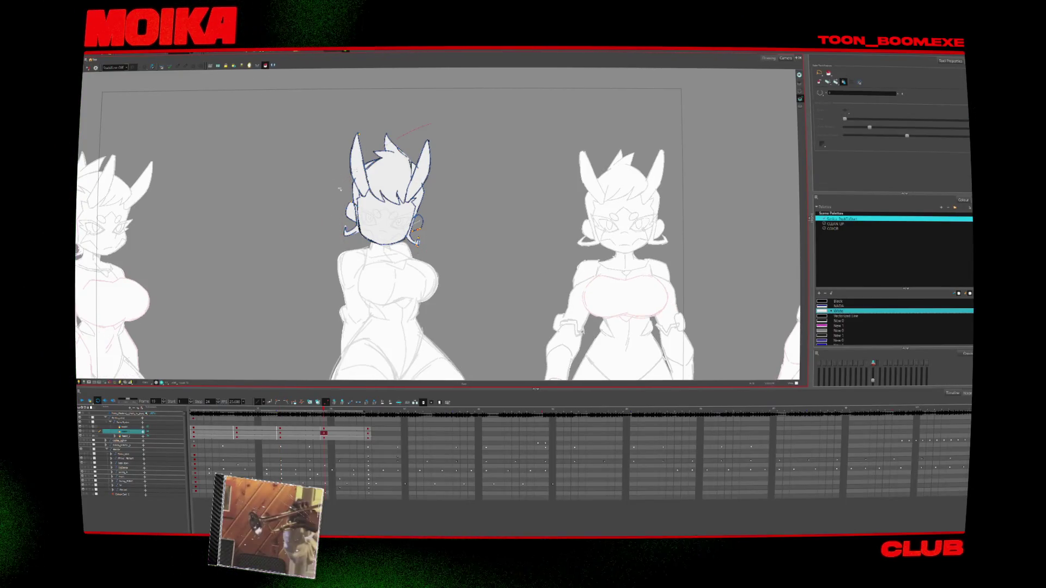
pyautogui.hotkey('alt', 'b')
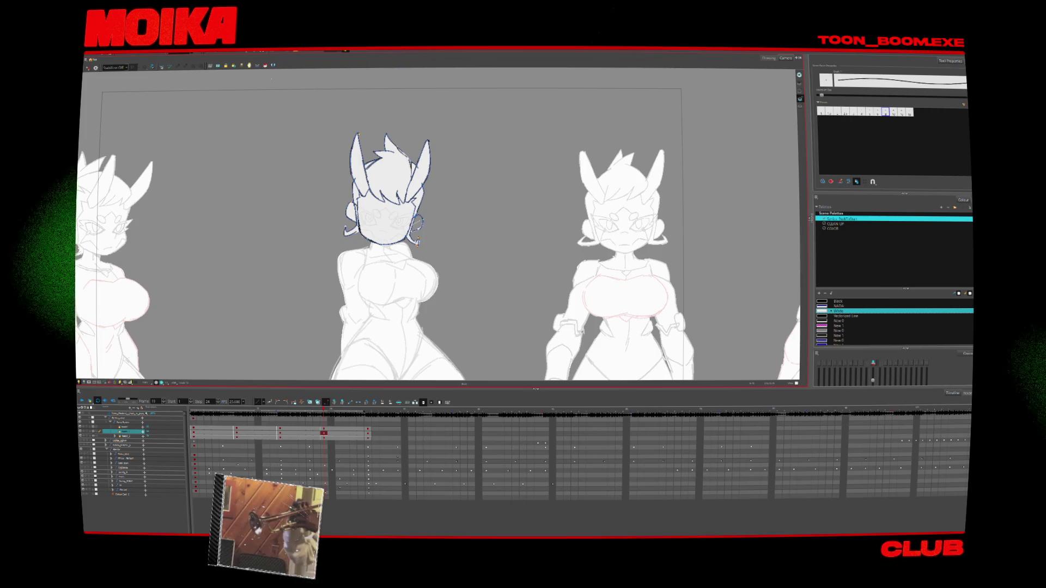
pyautogui.hotkey('alt', 'i')
pyautogui.press('.')
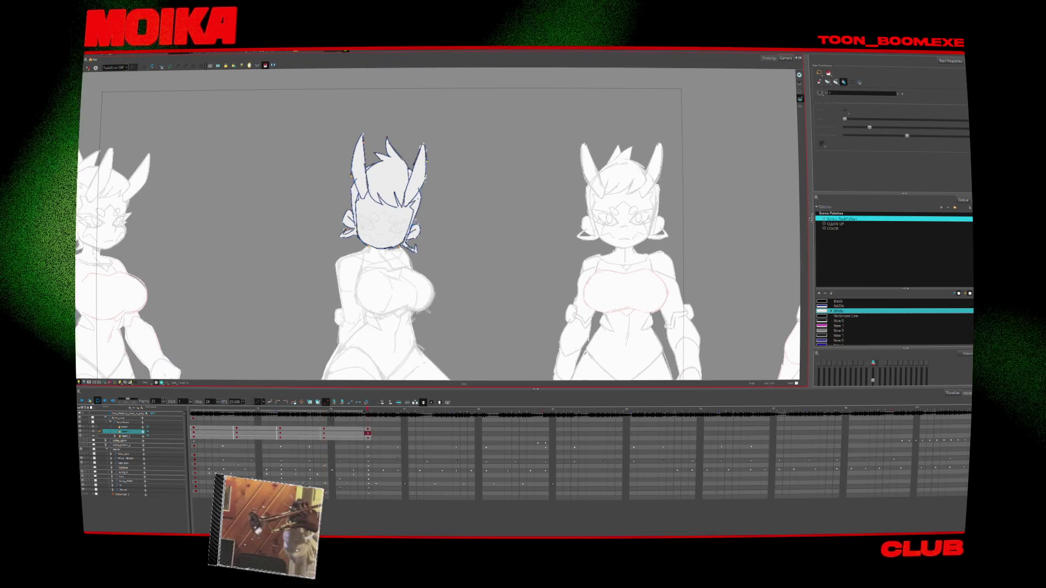
pyautogui.press(',')
pyautogui.press('.')
pyautogui.hotkey('alt', 'b')
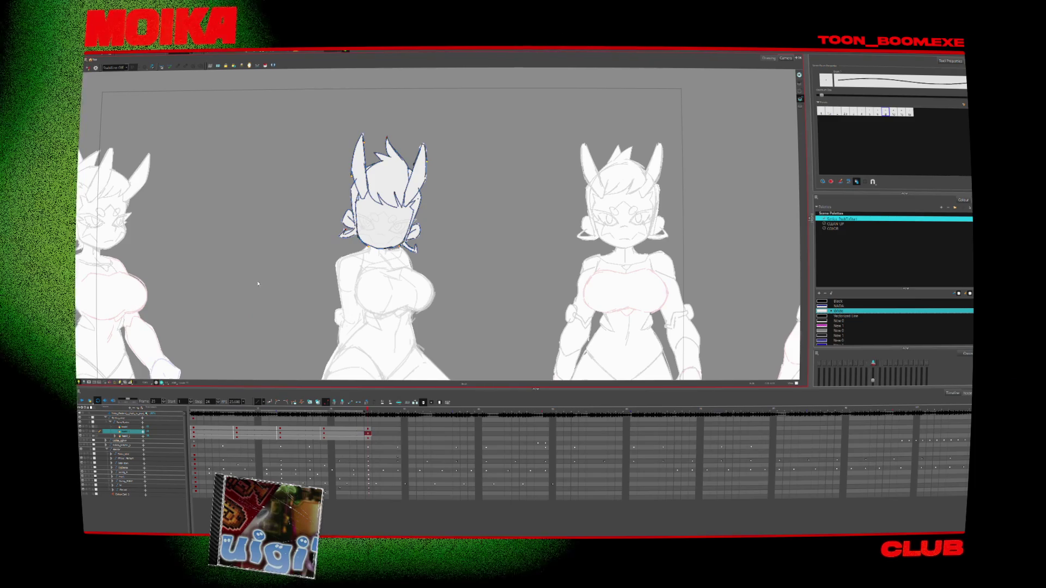
# Play back the animation, stop at frame 4, and toggle the middle character's visibility
pyautogui.scroll(-3, 403, 147)
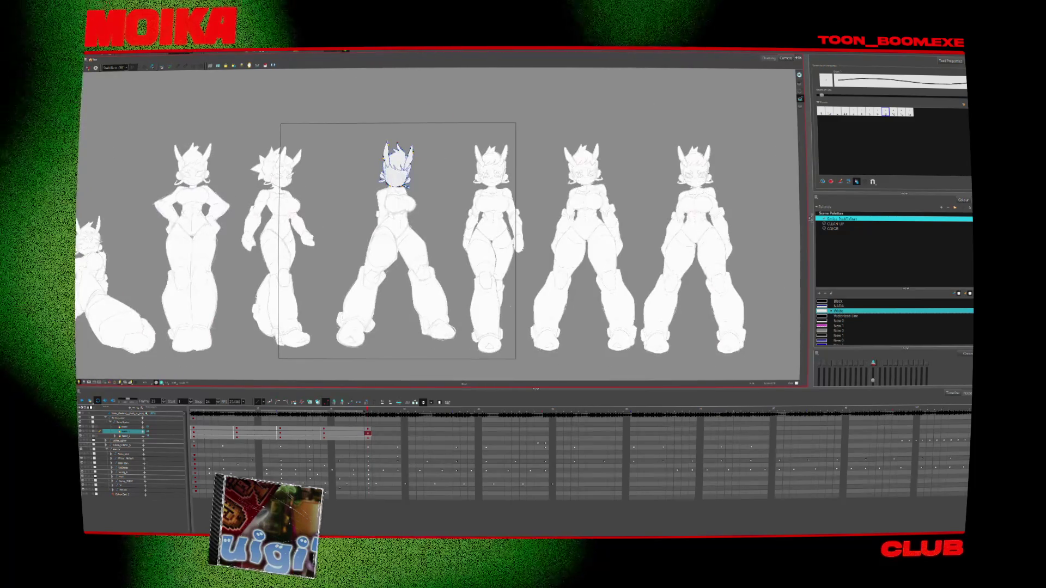
pyautogui.hotkey('alt', 's')
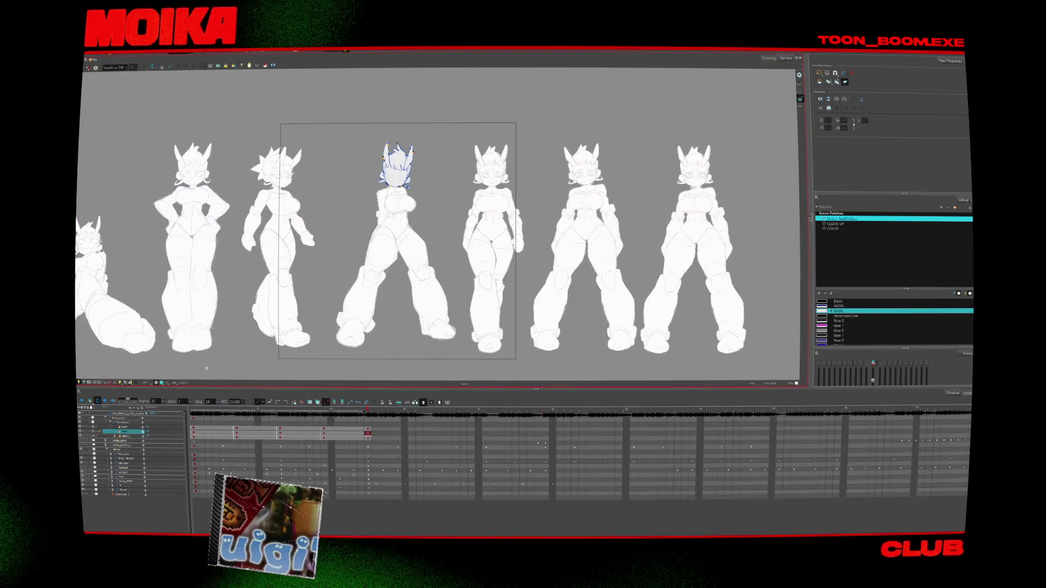
pyautogui.press('Return')
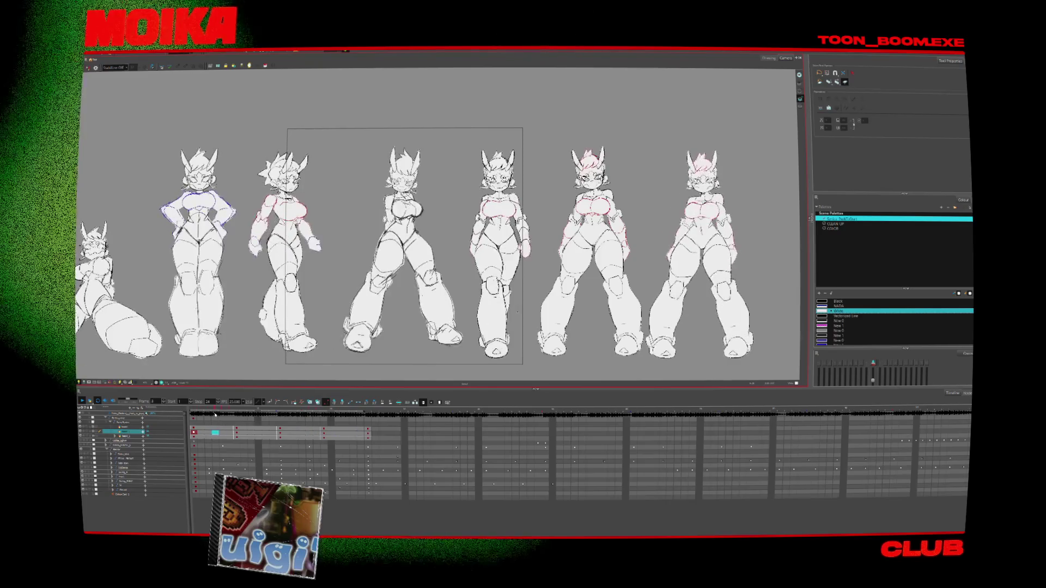
pyautogui.click(214, 413)
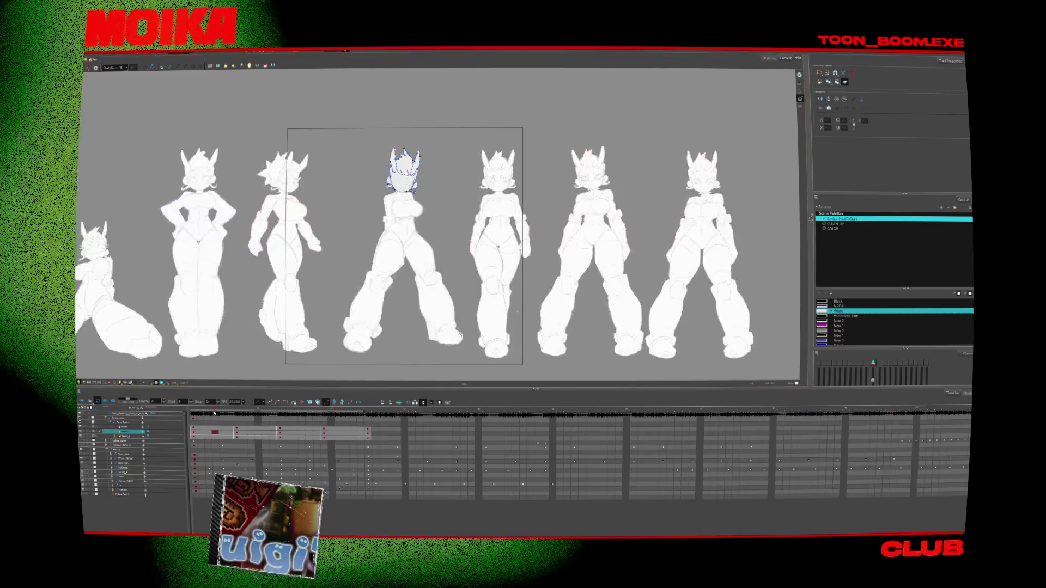
pyautogui.click(116, 419)
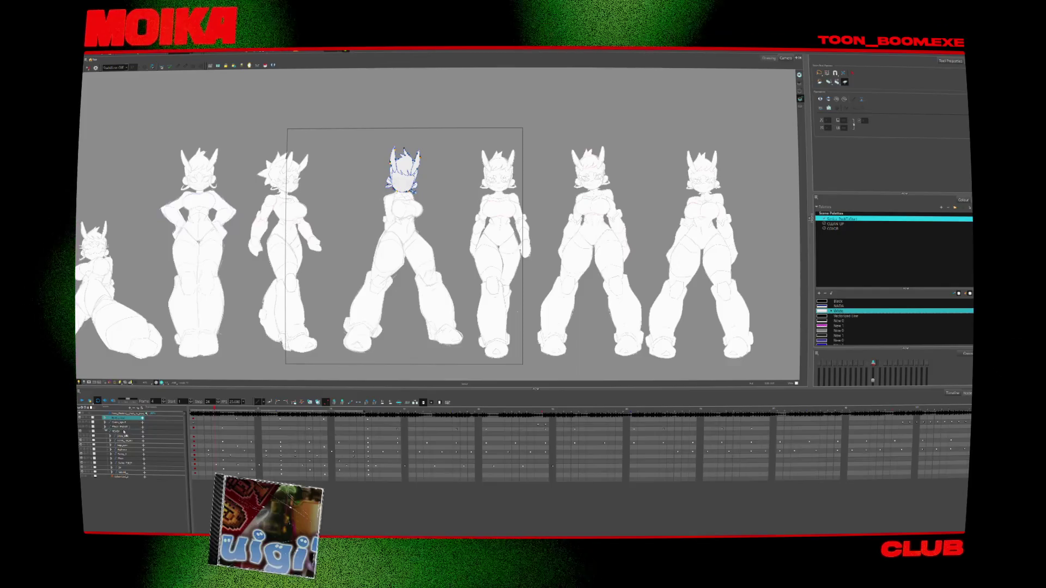
pyautogui.click(87, 438)
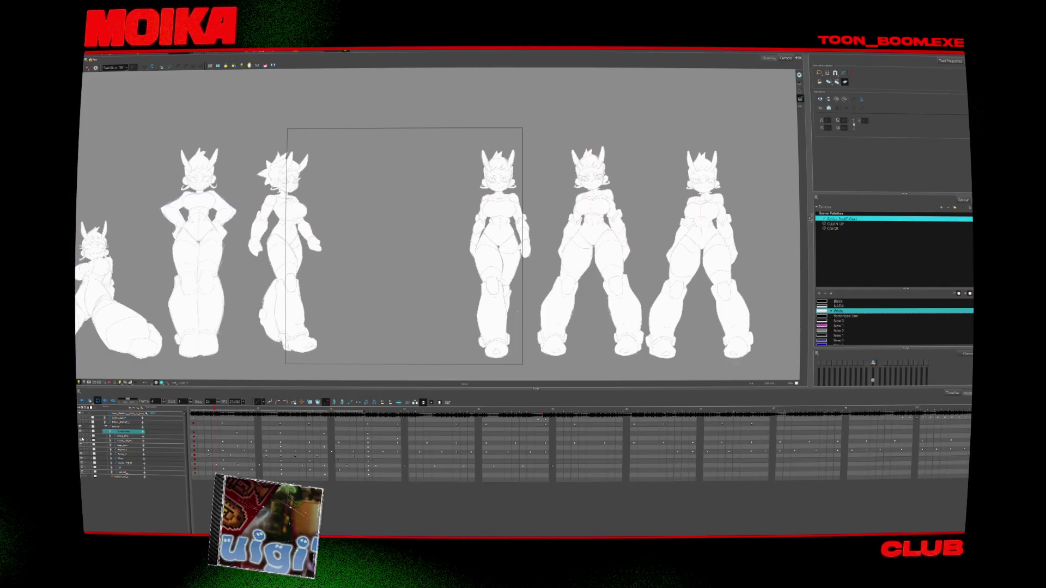
pyautogui.click(82, 438)
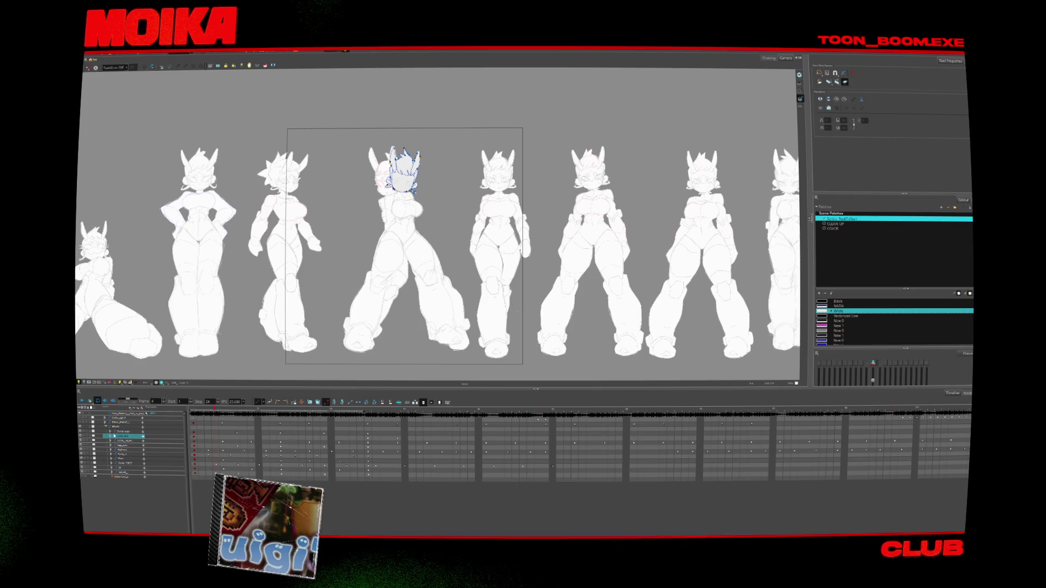
# Drag the extra character's drawing to the right end of the lineup and replay to check
pyautogui.click(82, 443)
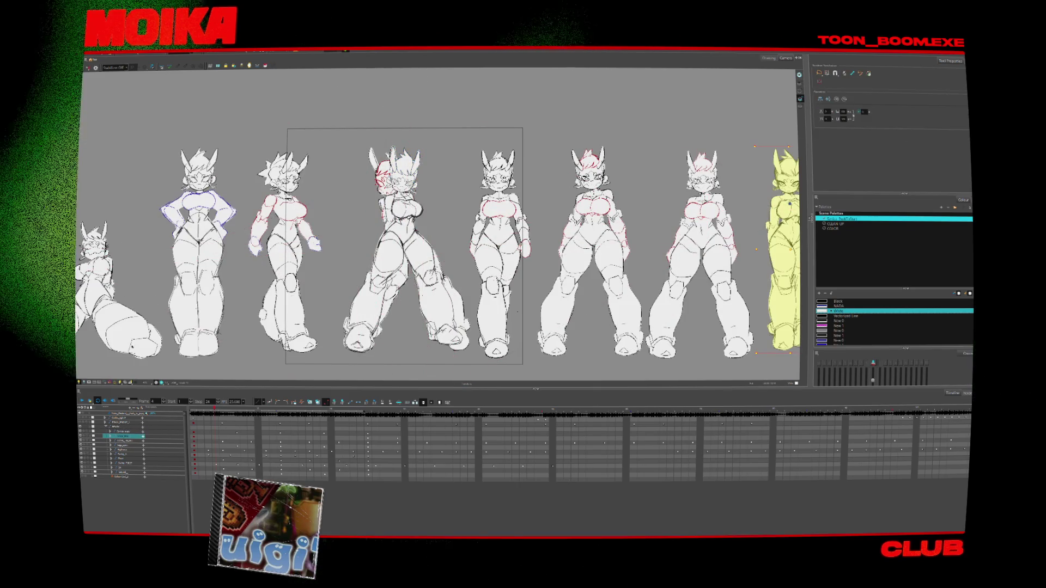
pyautogui.click(111, 437)
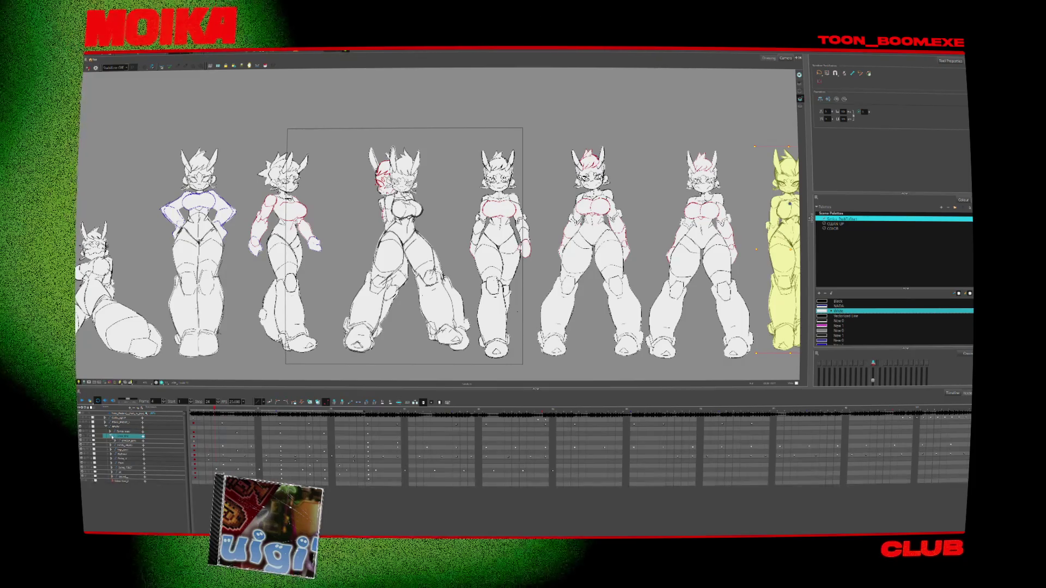
pyautogui.press('2')
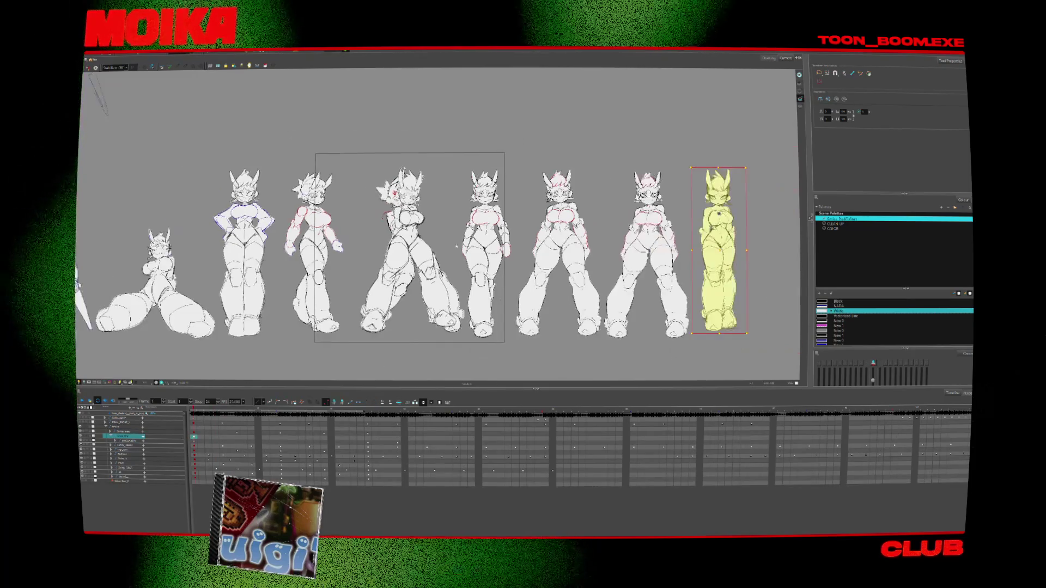
pyautogui.click(568, 245)
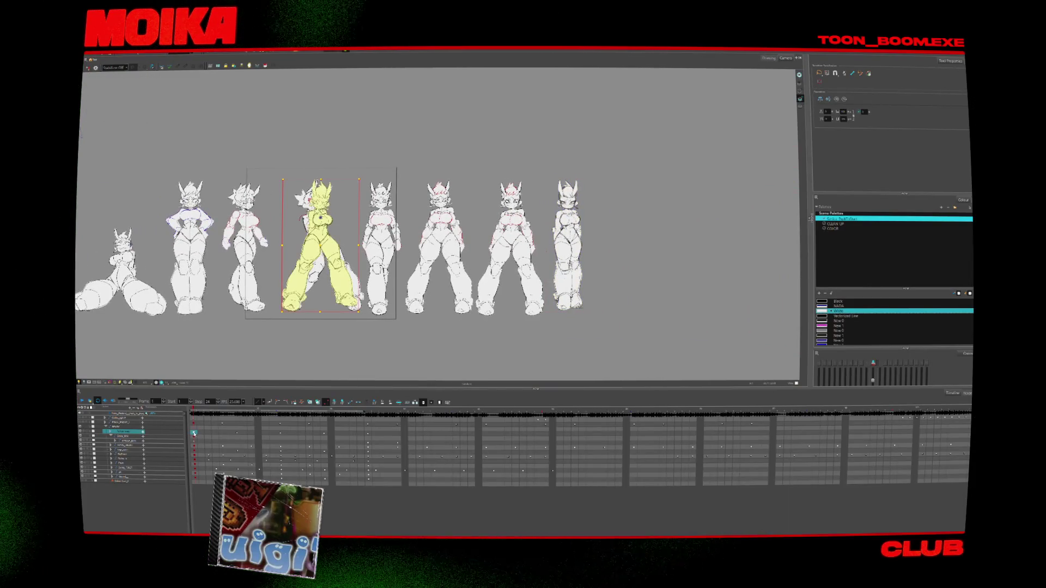
pyautogui.moveTo(326, 245); pyautogui.dragTo(628, 245)
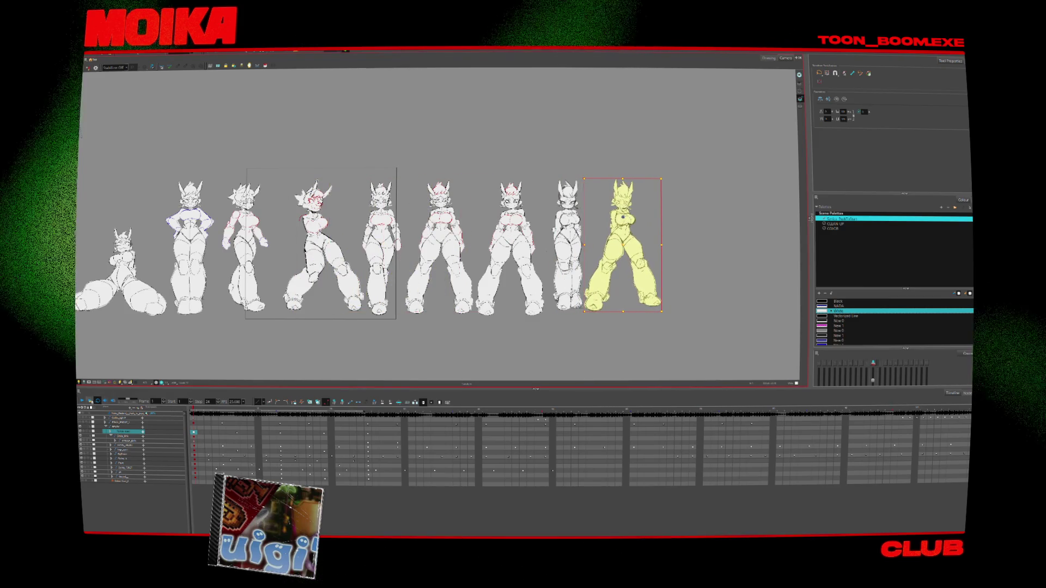
pyautogui.click(183, 358)
pyautogui.press('Return')
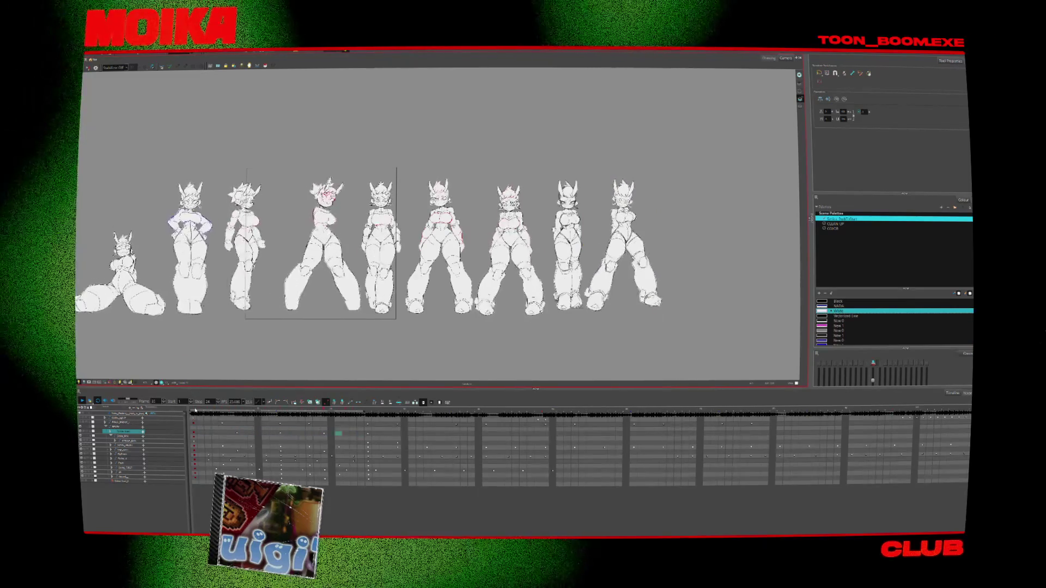
pyautogui.click(195, 411)
pyautogui.scroll(5, 147, 262)
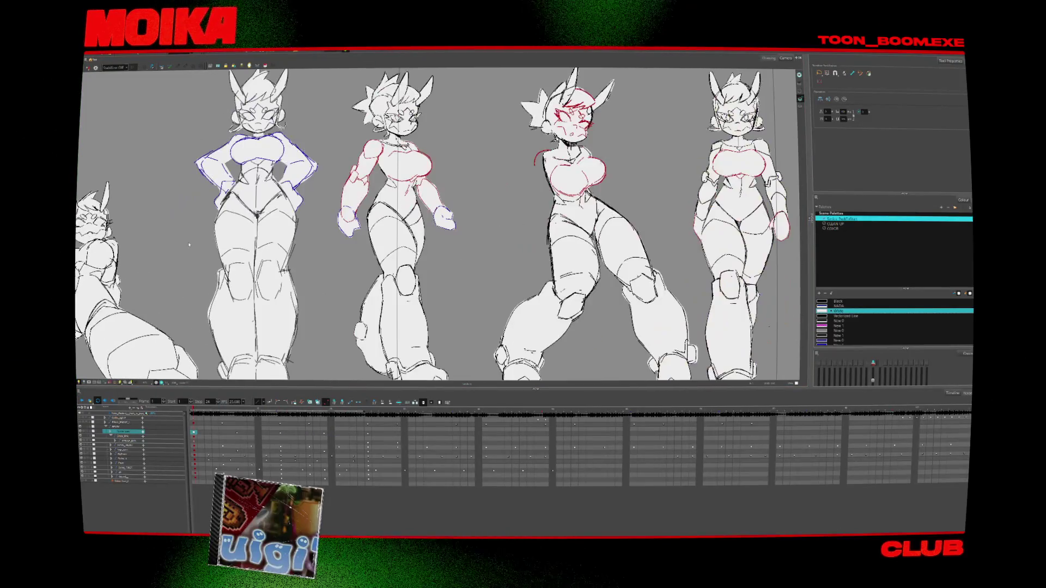
pyautogui.scroll(-3, 307, 220)
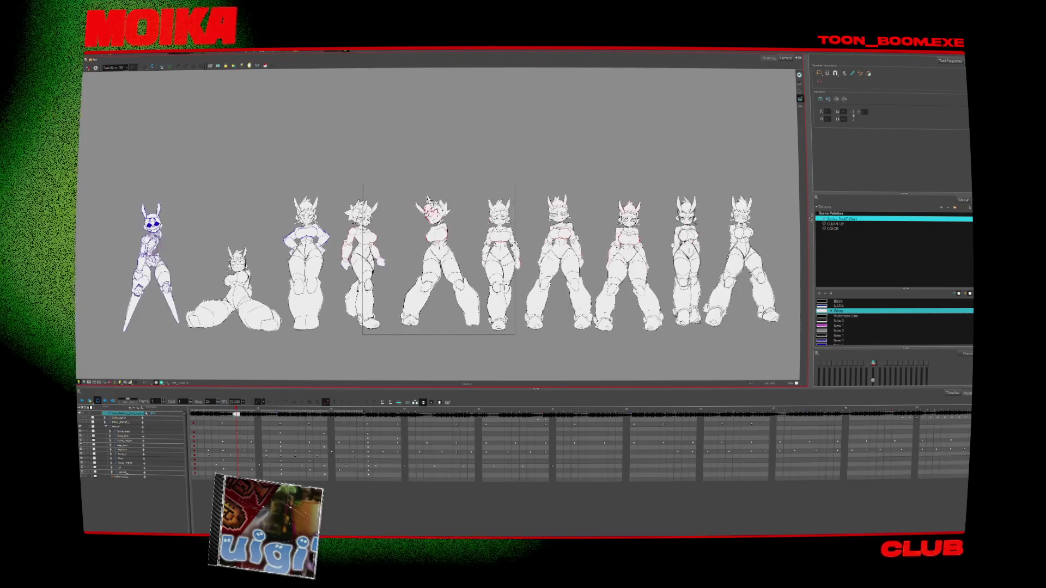
pyautogui.scroll(2, 387, 280)
pyautogui.scroll(-2, 388, 280)
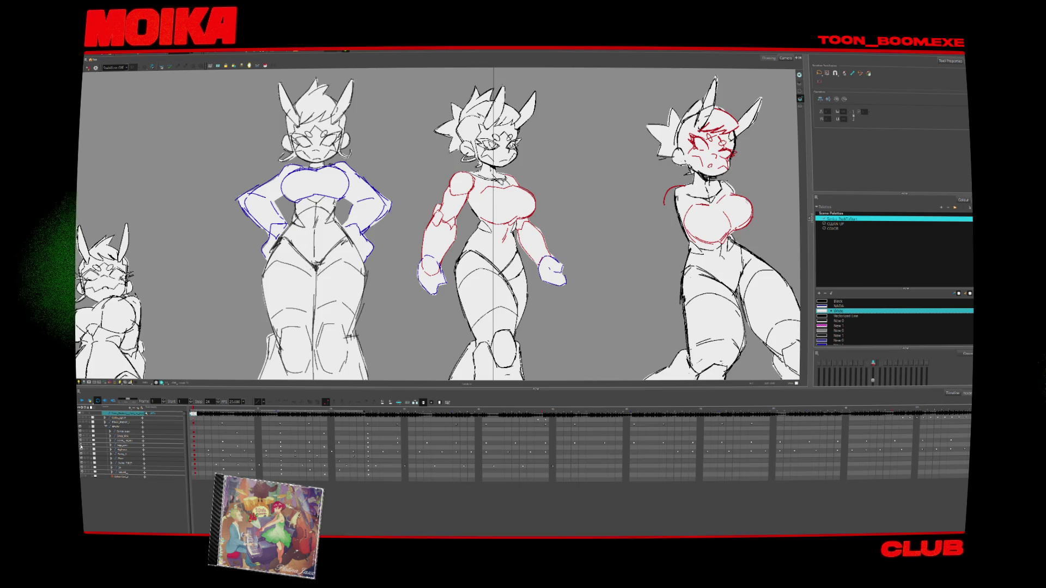
# Expand the left character's layer group and pan the view onto that character
pyautogui.click(82, 446)
pyautogui.click(82, 445)
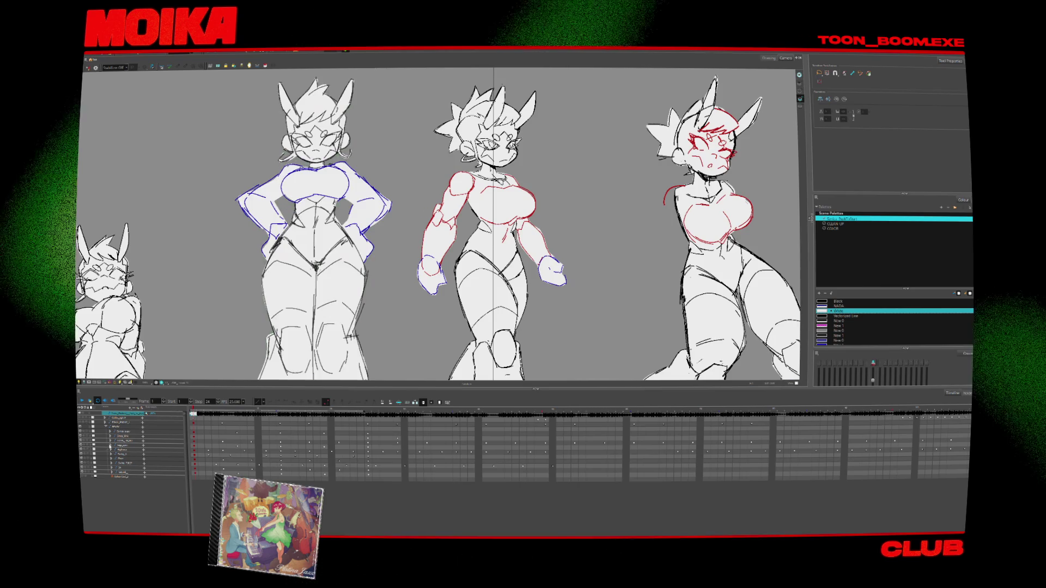
pyautogui.click(110, 446)
pyautogui.click(125, 450)
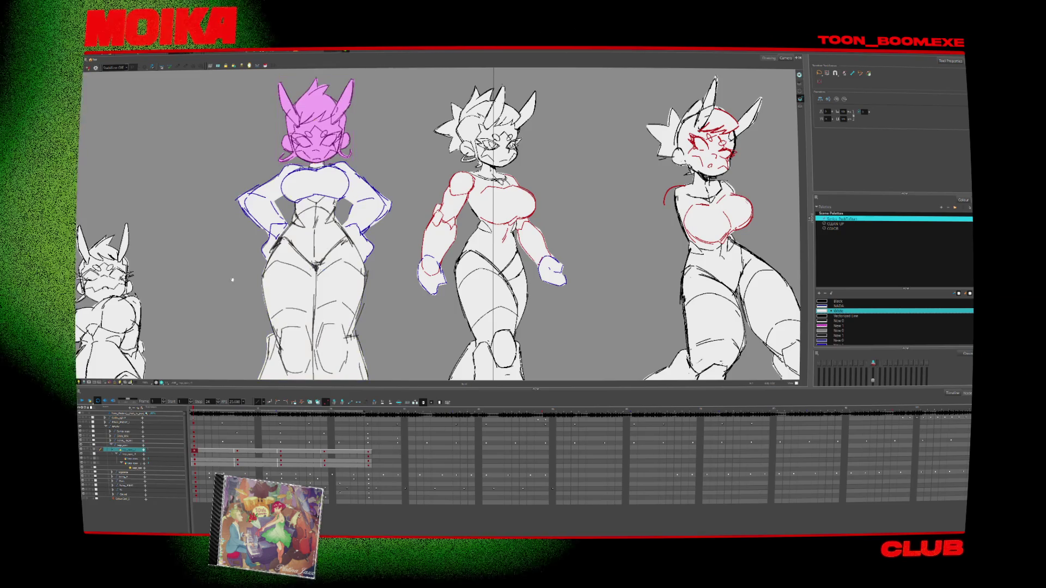
pyautogui.moveTo(232, 280); pyautogui.dragTo(274, 307)
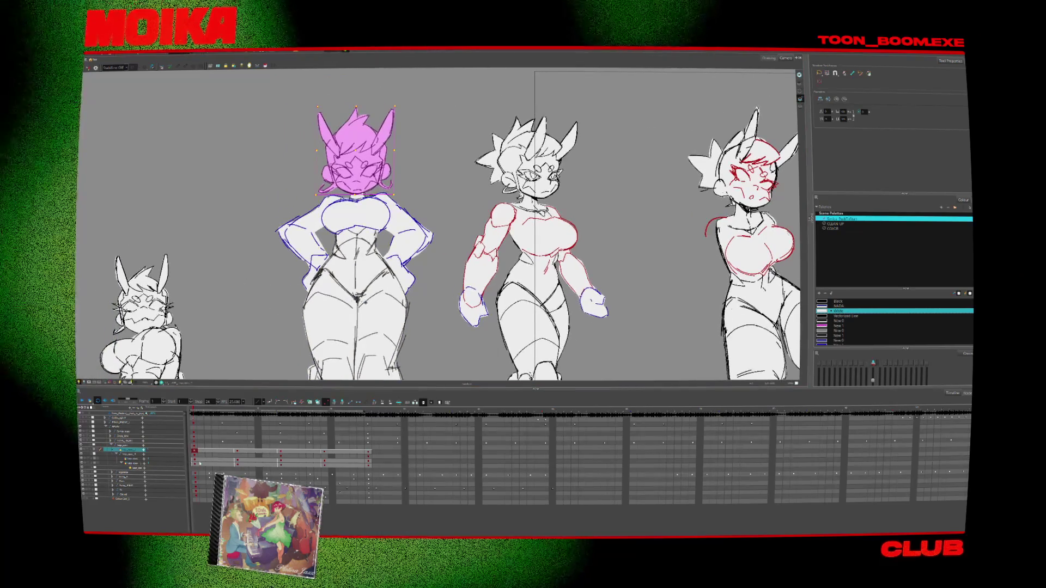
pyautogui.click(182, 463)
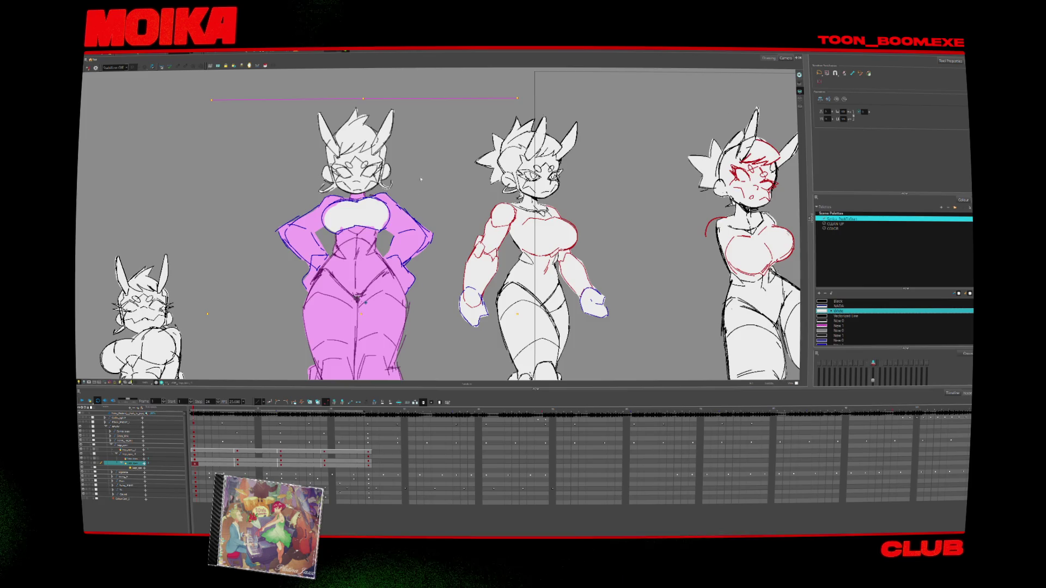
# Make the jacket line layer active with Light Table on and pick the blue ink colour
pyautogui.click(134, 464)
pyautogui.hotkey('alt', 'b')
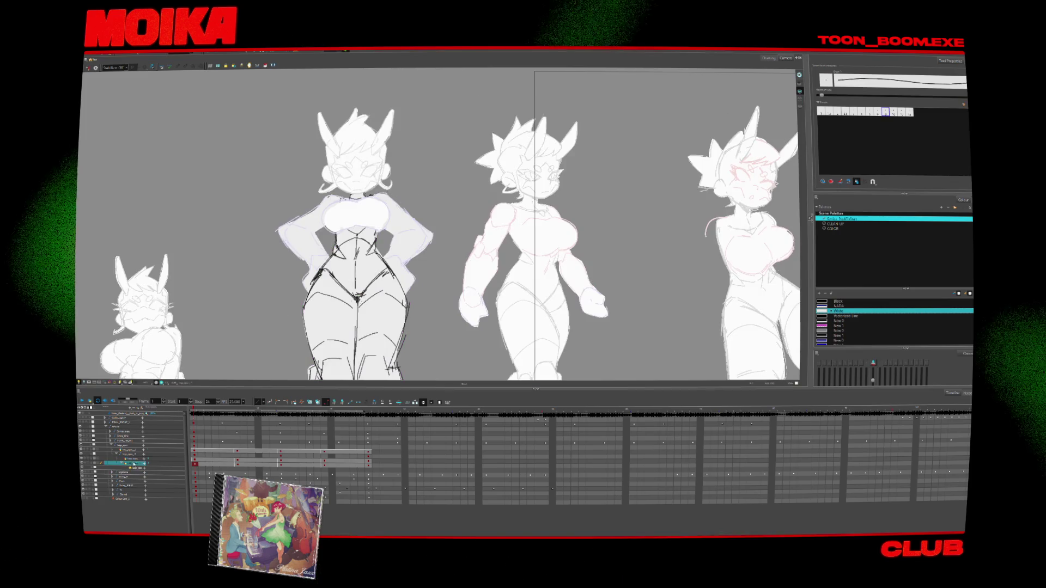
pyautogui.click(134, 459)
pyautogui.scroll(2, 321, 288)
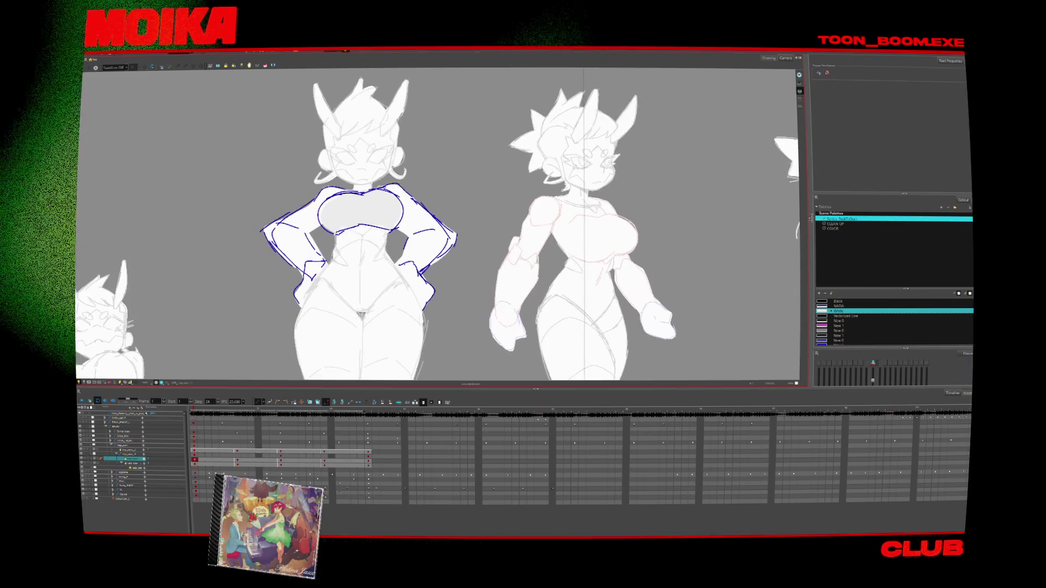
pyautogui.click(839, 344)
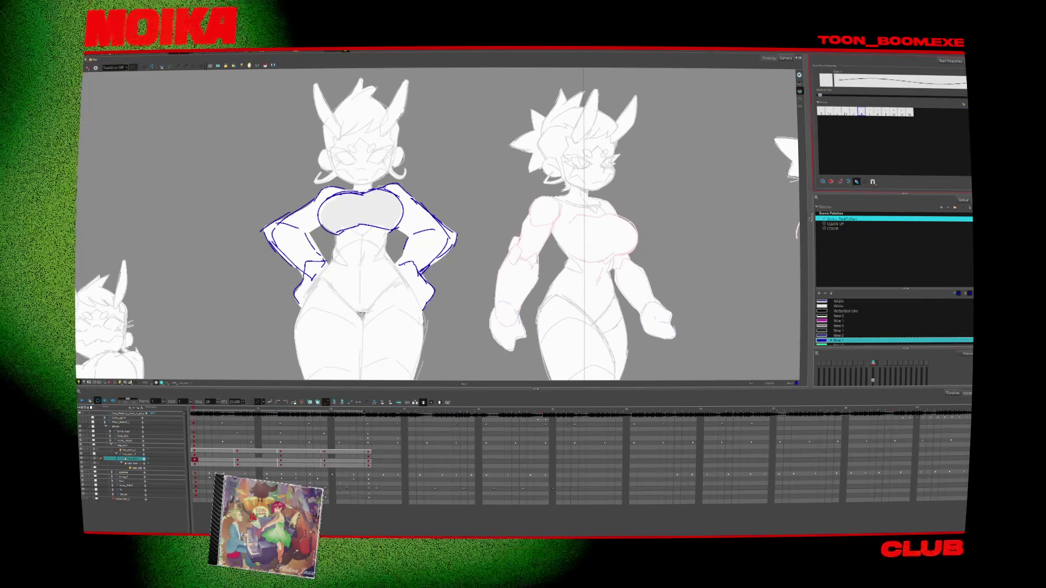
# Ink a curved blue line across the jacket chest and check it in Mirror View
pyautogui.moveTo(375, 226); pyautogui.dragTo(429, 179)
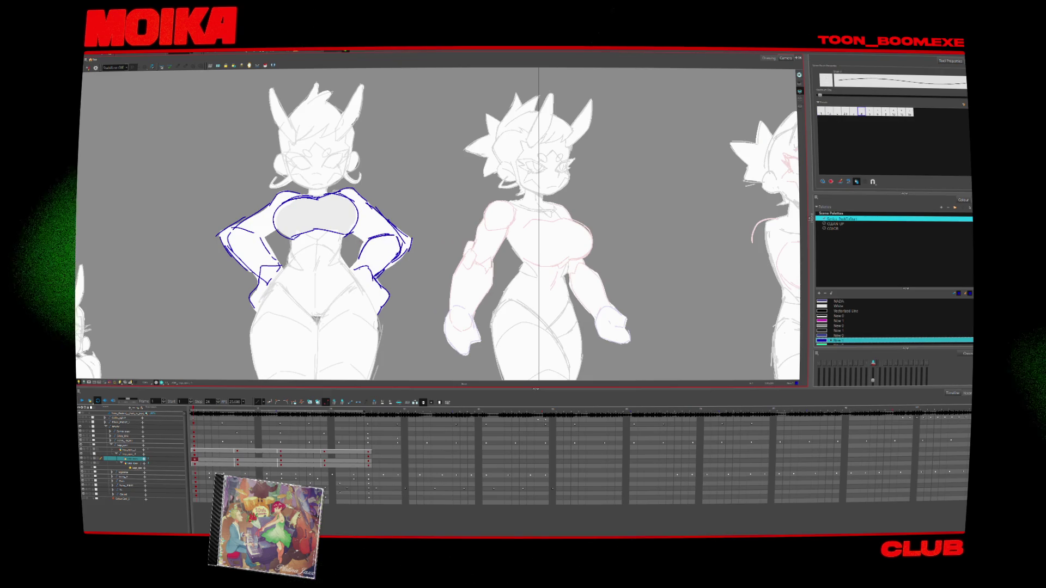
pyautogui.press('4')
pyautogui.press('4')
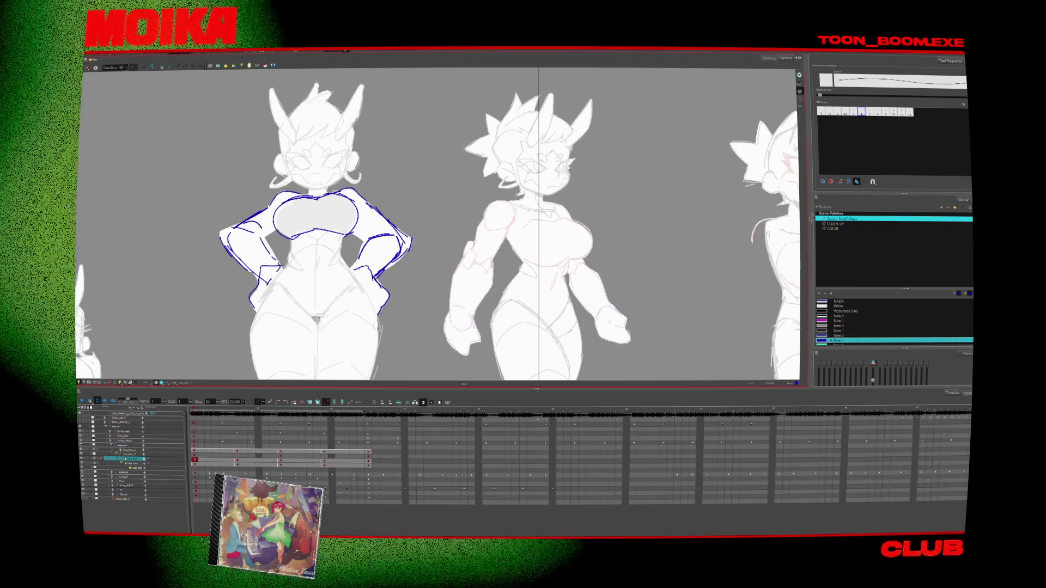
pyautogui.press('4')
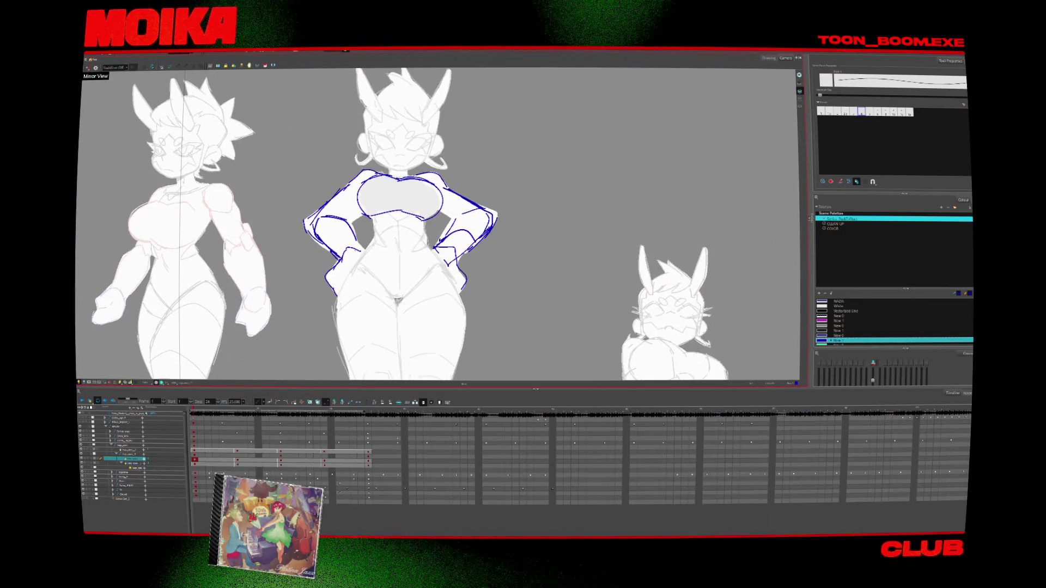
pyautogui.press('4')
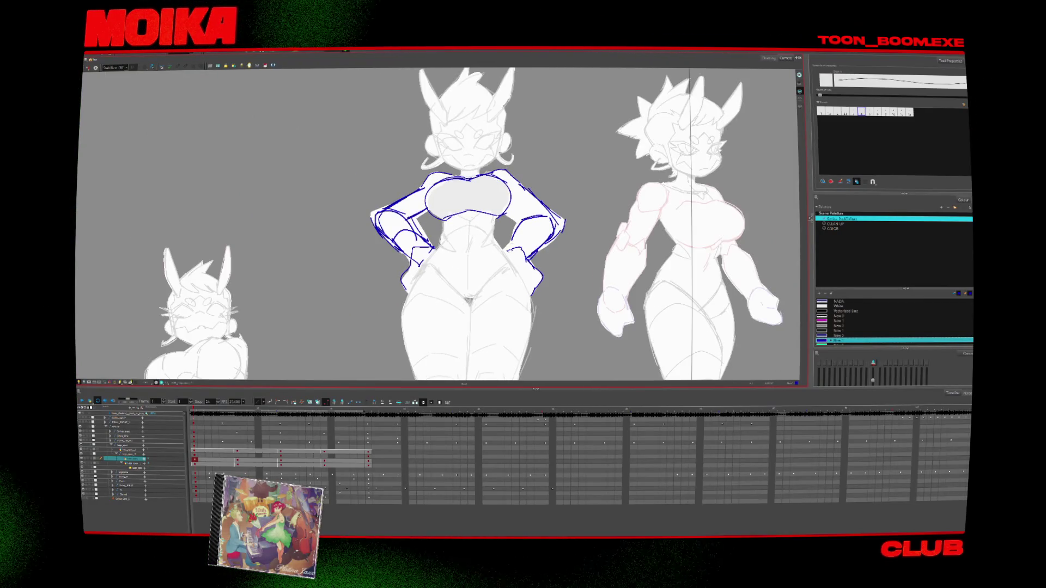
pyautogui.hscroll(3, 436, 223)
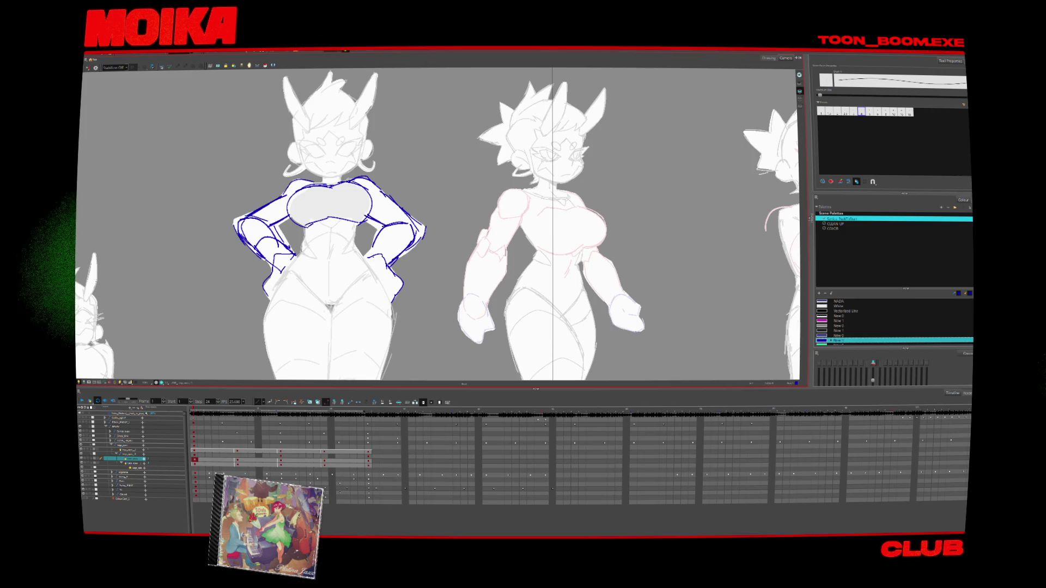
# Flip through the key drawings at frames 1, 7 and 13, landing on frame 19
pyautogui.press('g')
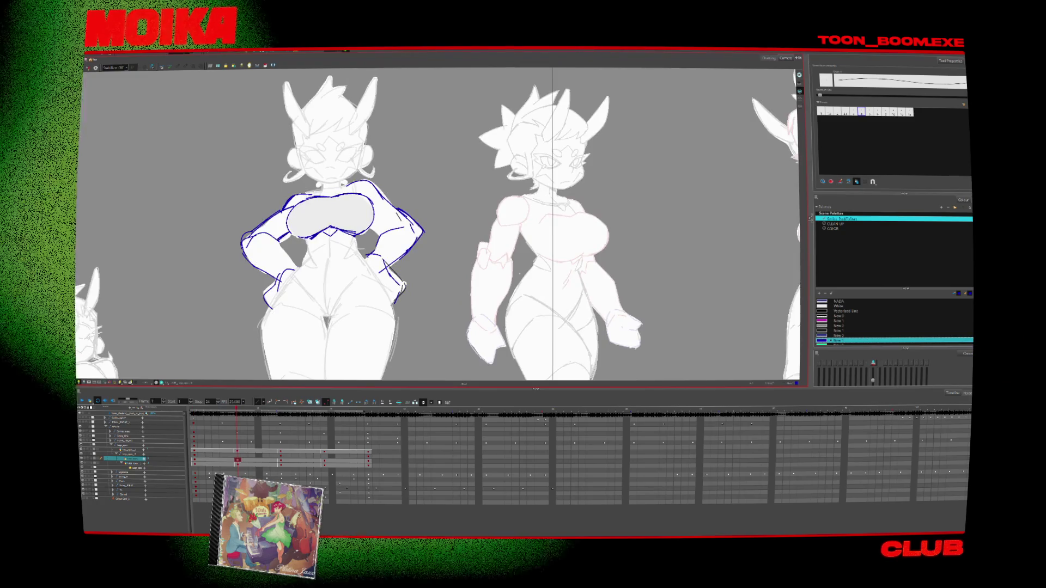
pyautogui.press('f')
pyautogui.press('g')
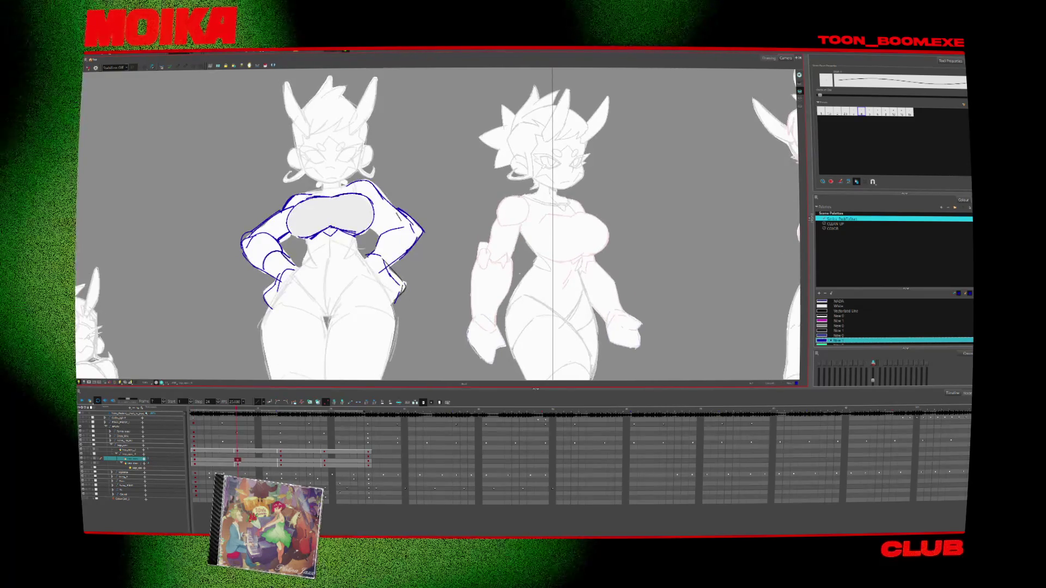
pyautogui.press('f')
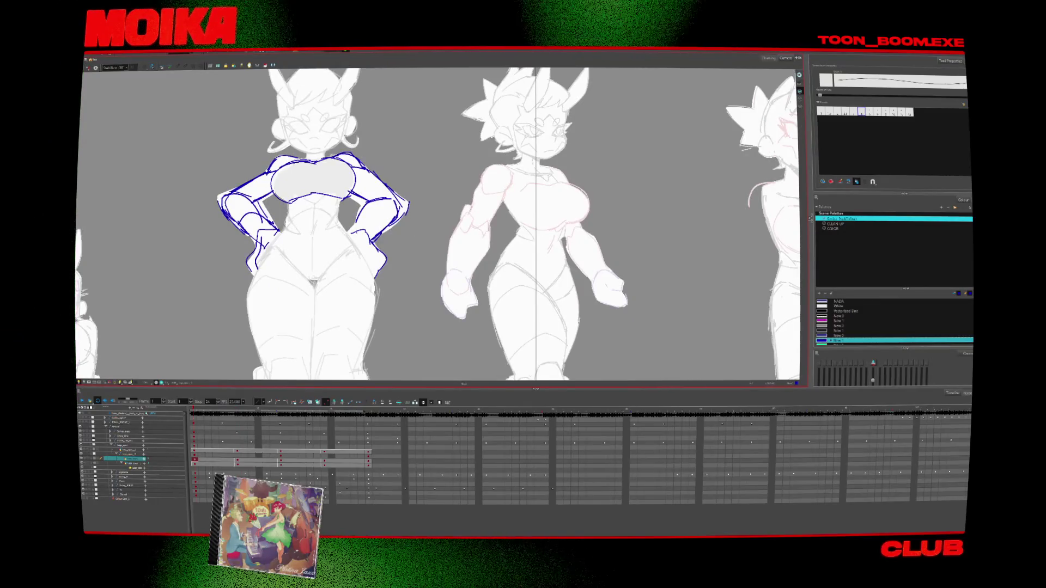
pyautogui.press('g')
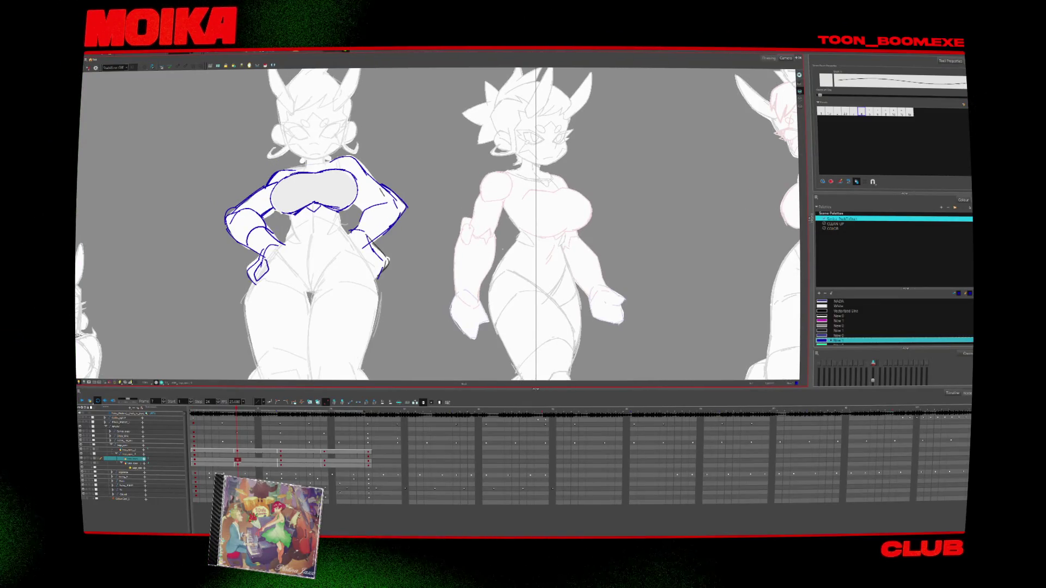
pyautogui.press('g')
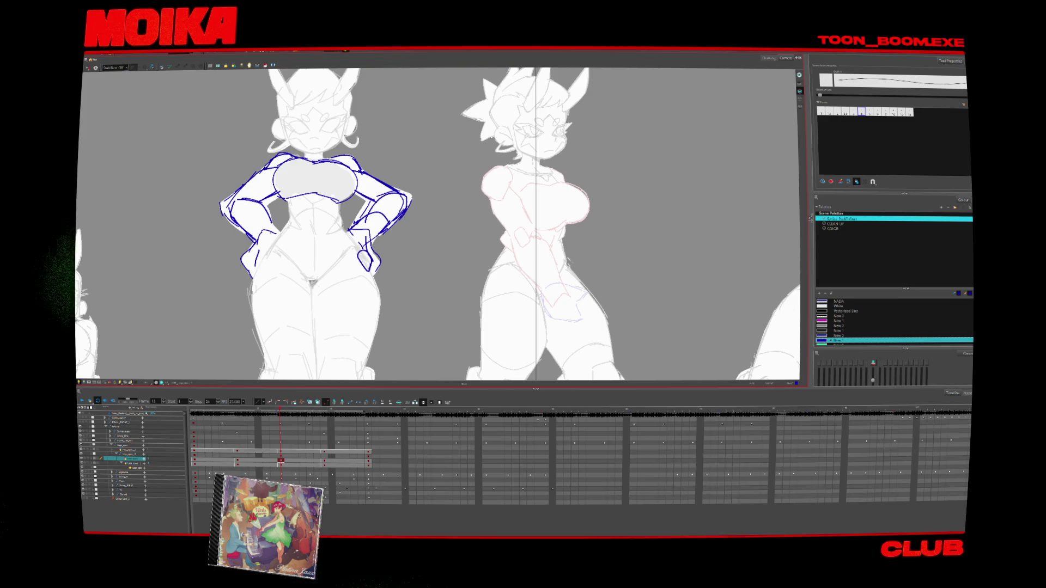
pyautogui.press('g')
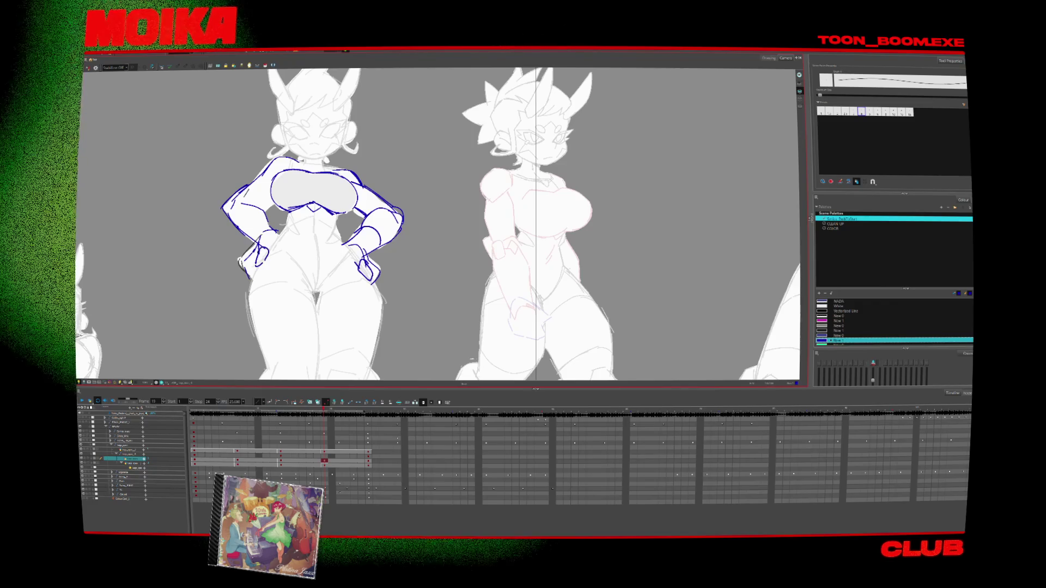
# Flip between the frame 19 pose and its neighbouring key drawing to compare roughs
pyautogui.press('g')
pyautogui.press('f')
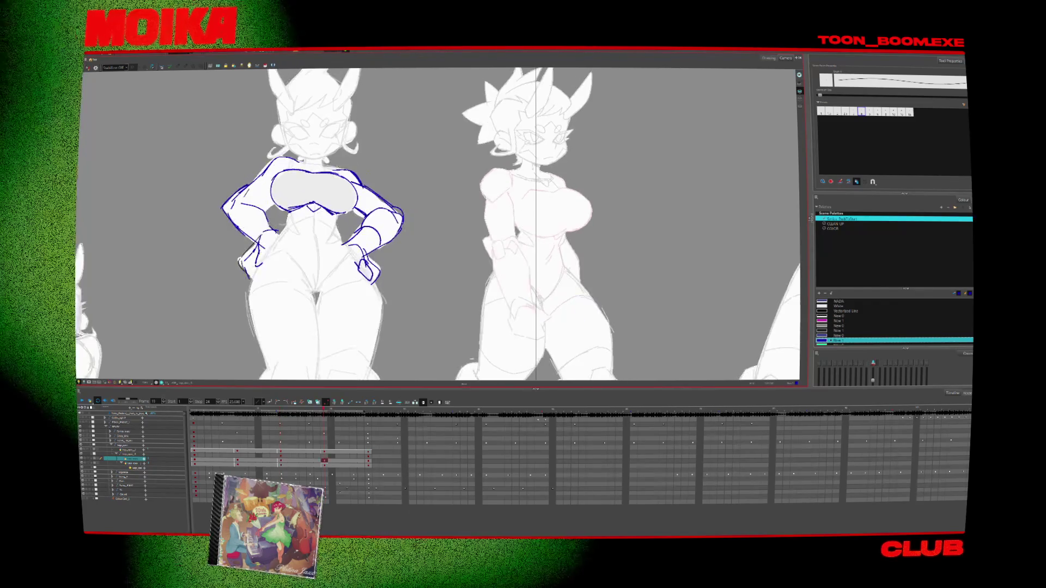
pyautogui.press('g')
pyautogui.press('f')
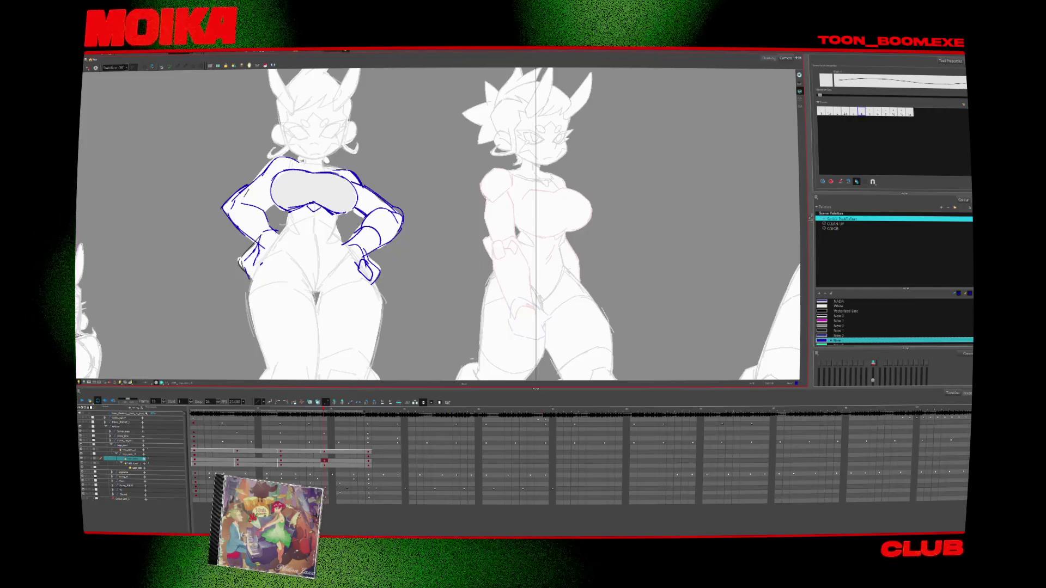
pyautogui.press('g')
pyautogui.press('f')
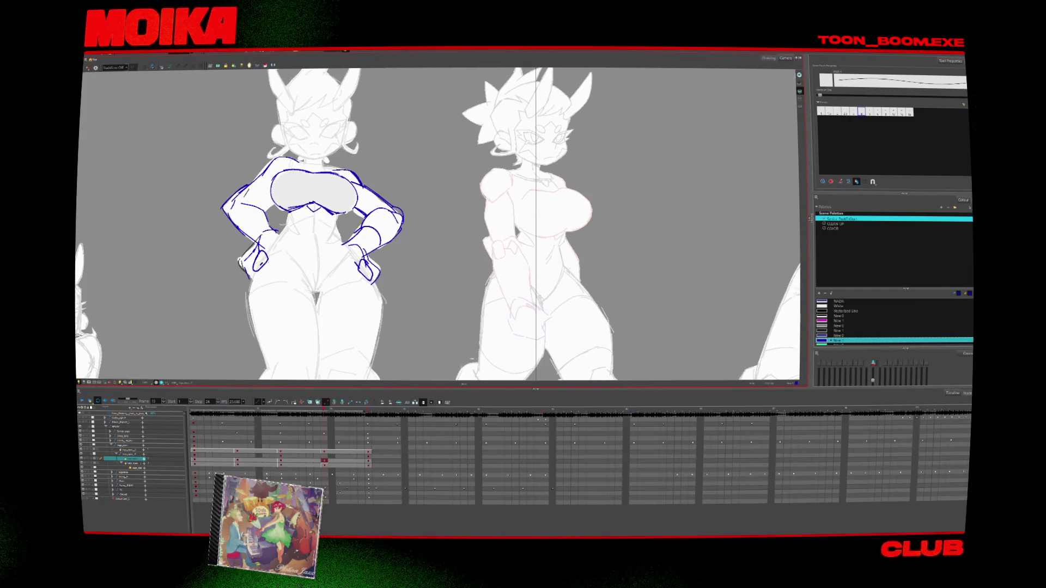
pyautogui.press('f')
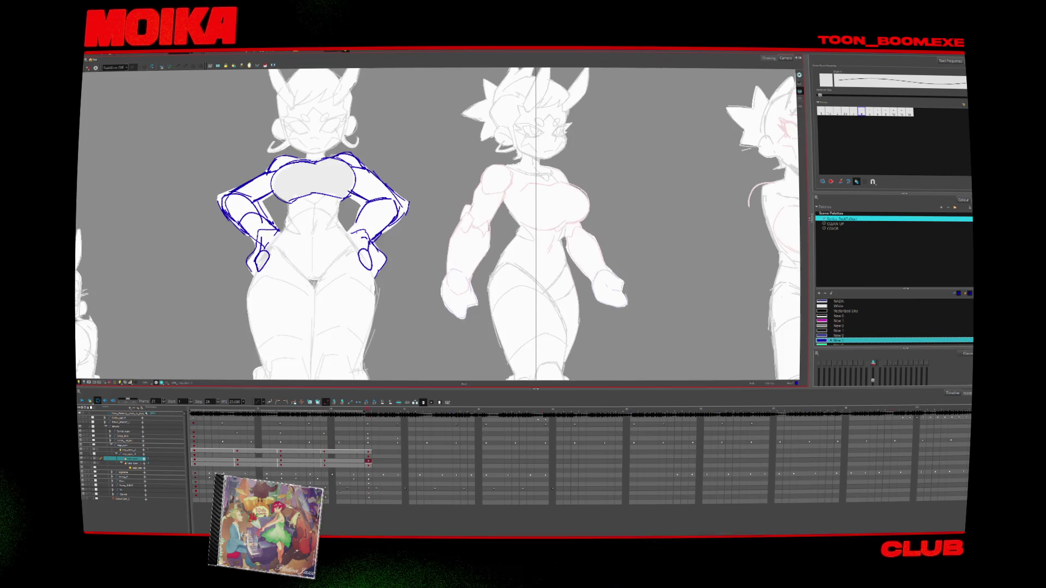
pyautogui.press('g')
pyautogui.press('f')
pyautogui.press('g')
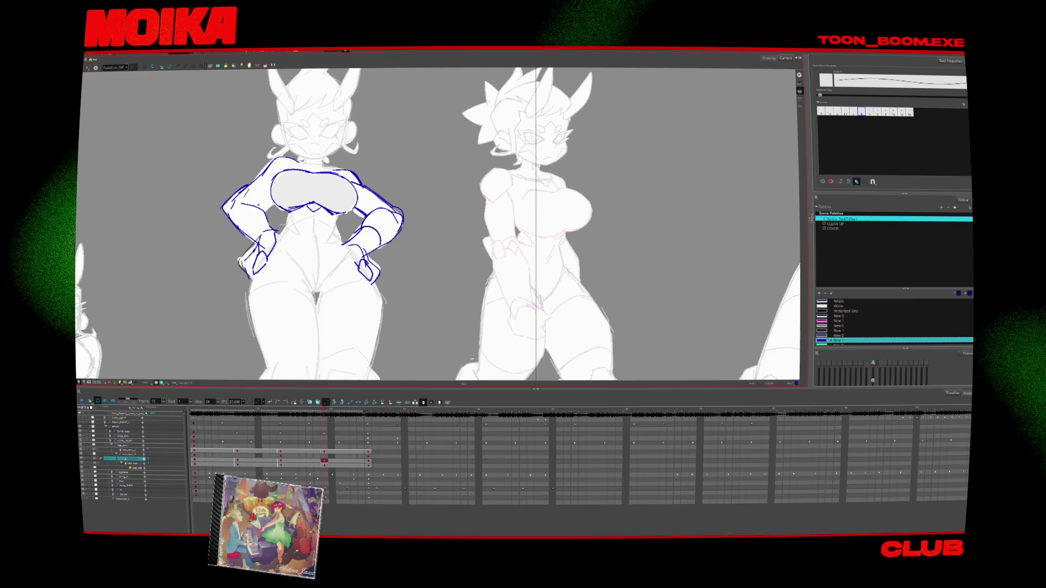
pyautogui.press('f')
pyautogui.press('g')
pyautogui.press('g')
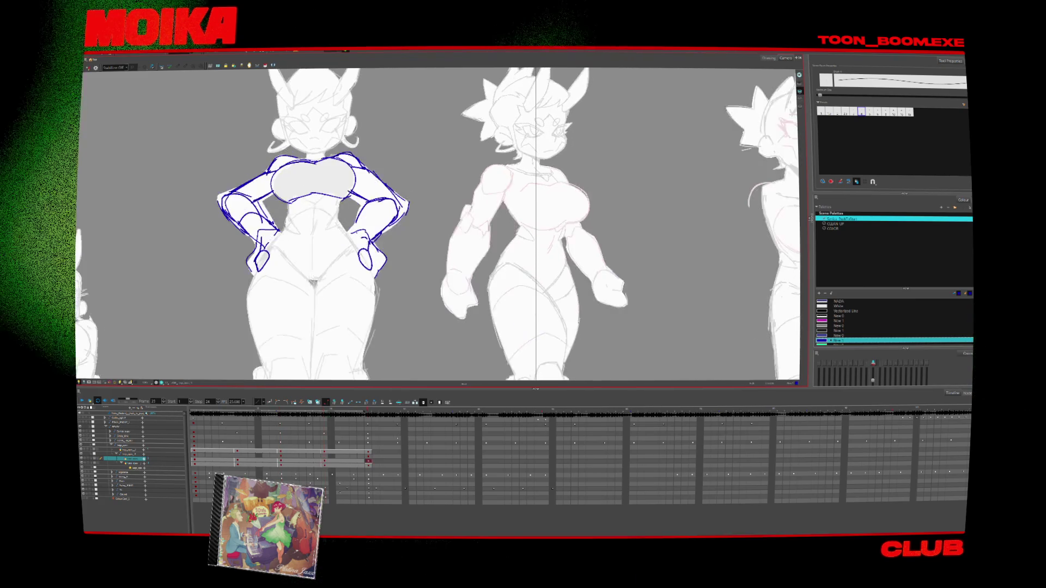
# Step back and forth through the earlier key drawings to compare the poses
pyautogui.press('f')
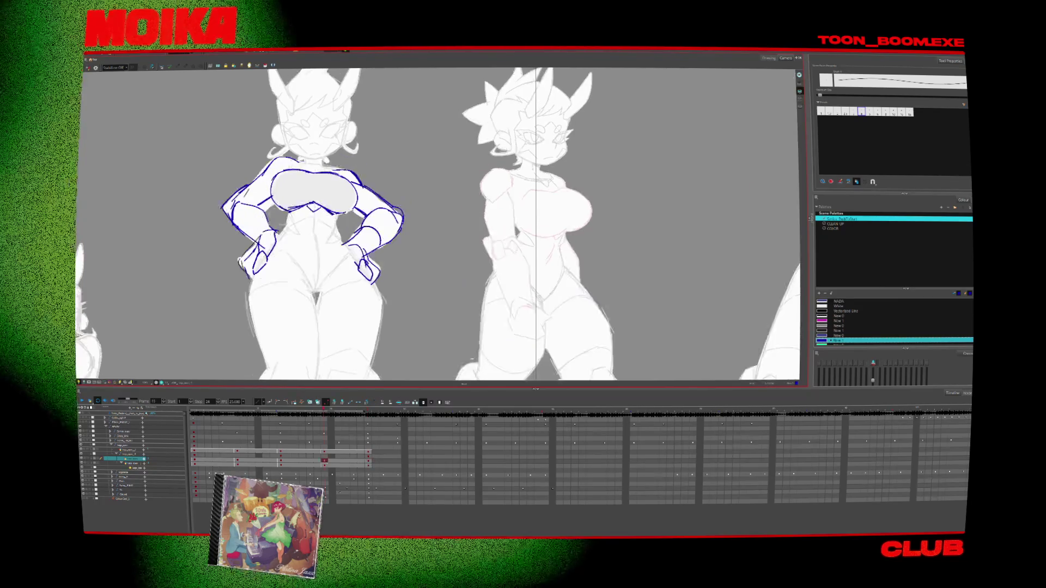
pyautogui.press('f')
pyautogui.press('g')
pyautogui.press('f')
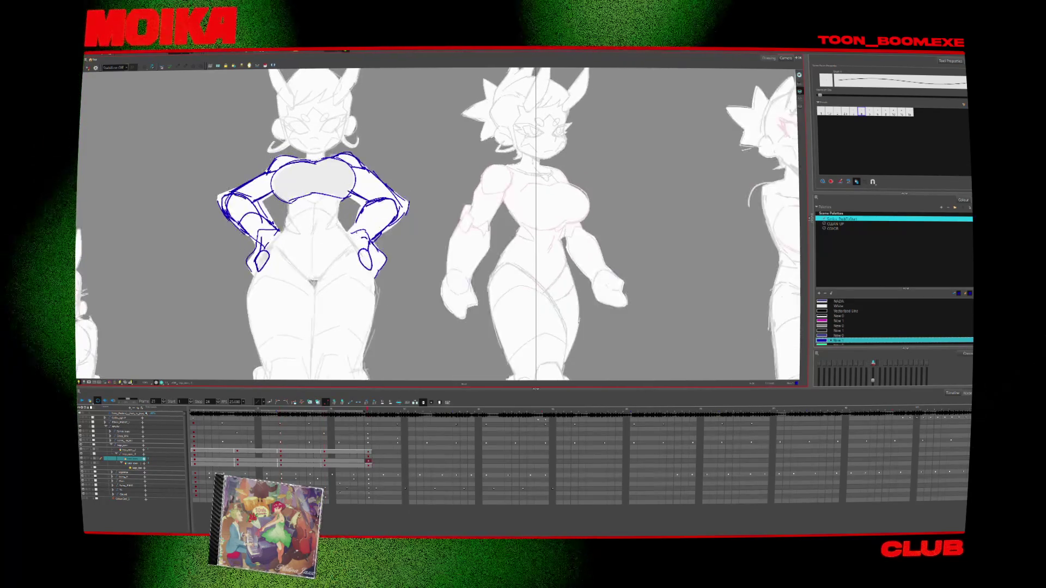
pyautogui.press('g')
pyautogui.press('f')
pyautogui.press('g')
pyautogui.press('f')
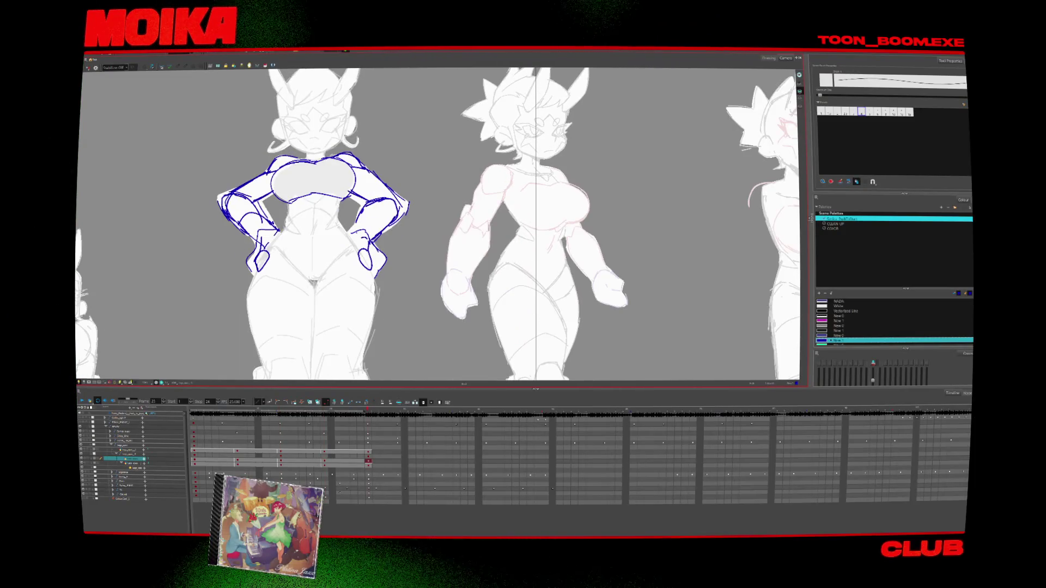
pyautogui.press('f')
pyautogui.press('g')
pyautogui.press('g')
pyautogui.press('g')
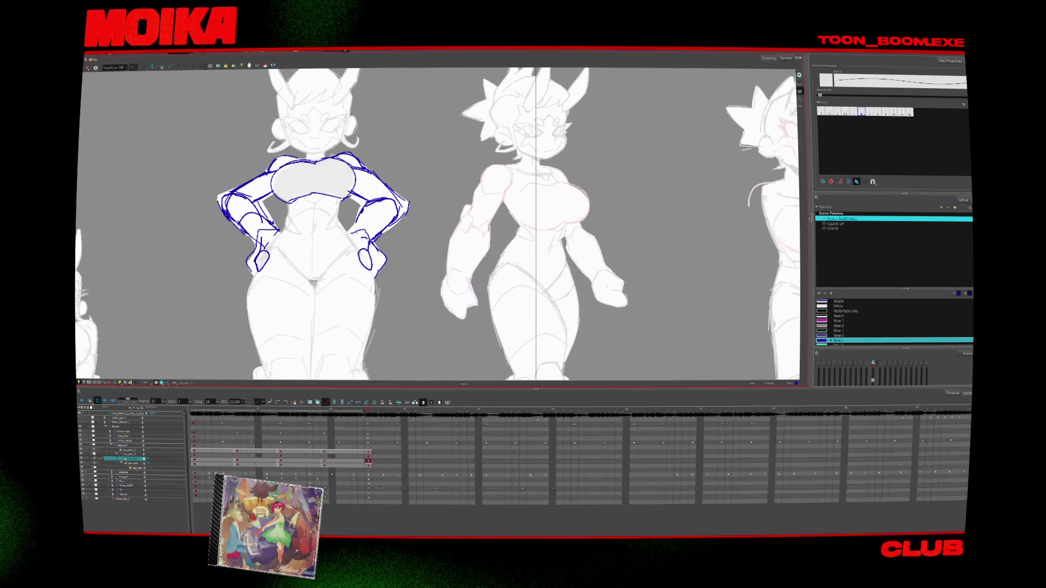
pyautogui.press('f')
pyautogui.press('g')
pyautogui.press('f')
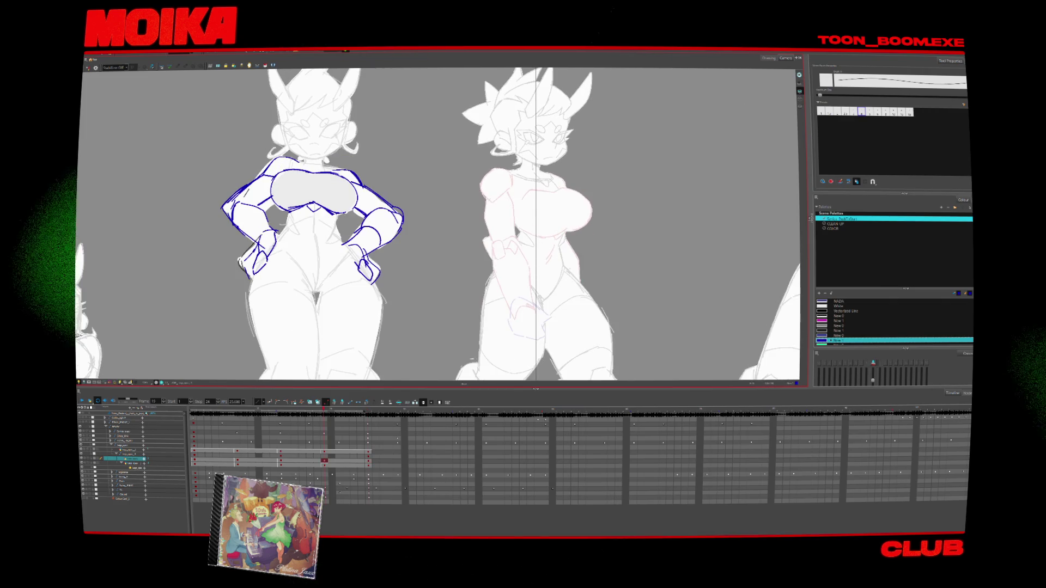
pyautogui.press('g')
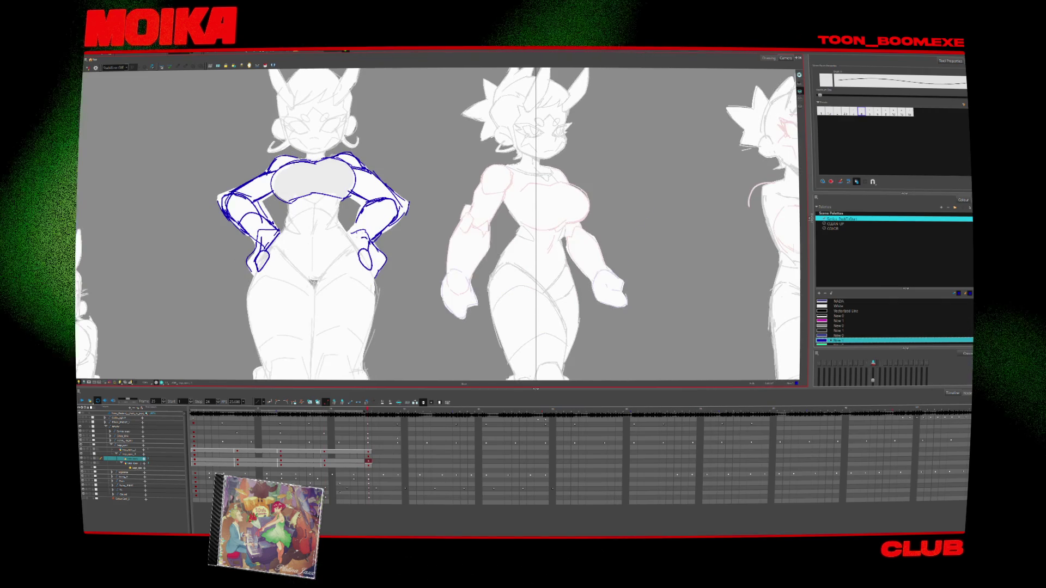
# Check the roughs in Mirror View and play back the rough animation
pyautogui.press('4')
pyautogui.press('4')
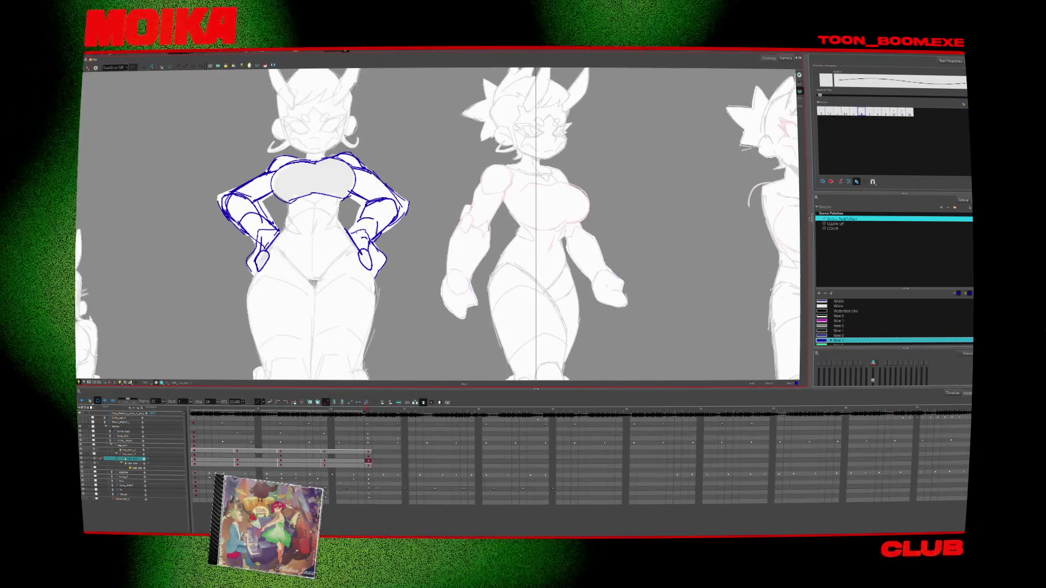
pyautogui.press('f')
pyautogui.press('f')
pyautogui.press('g')
pyautogui.press('g')
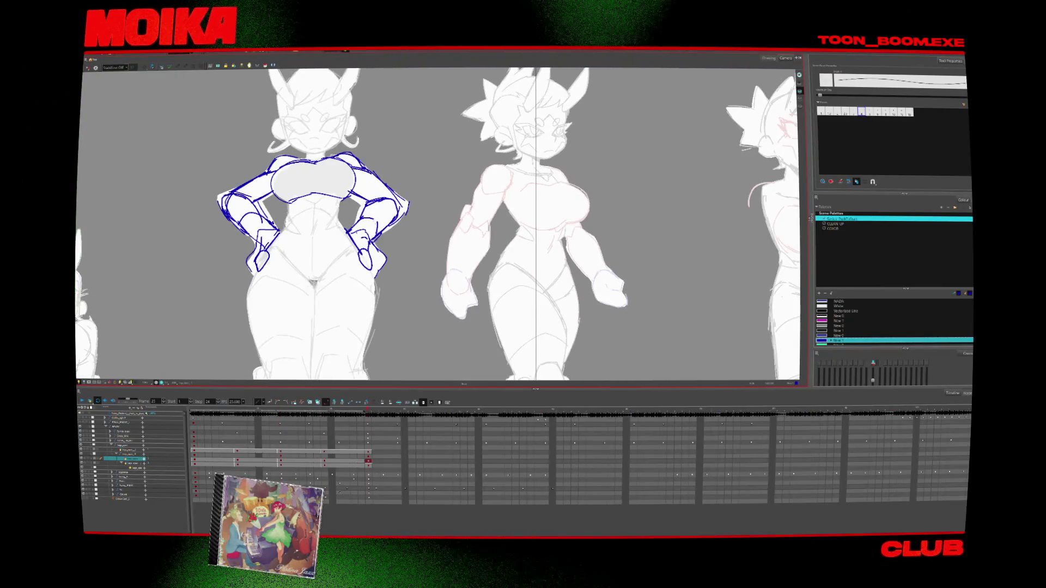
pyautogui.press('Return')
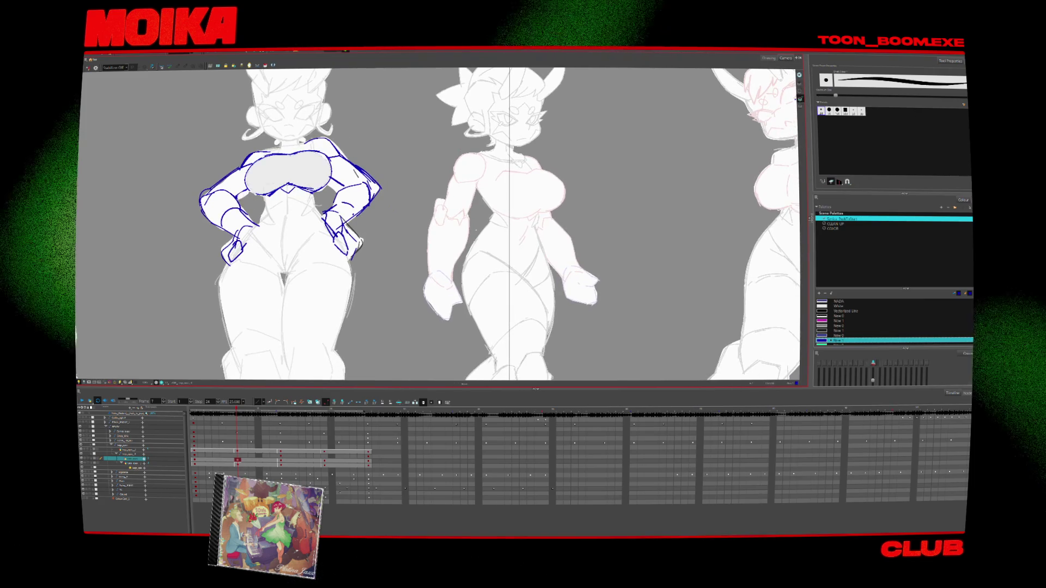
# Add small round-brush strokes on the left figure's chest, then move to the sketch layer below
pyautogui.hotkey('alt', 'b')
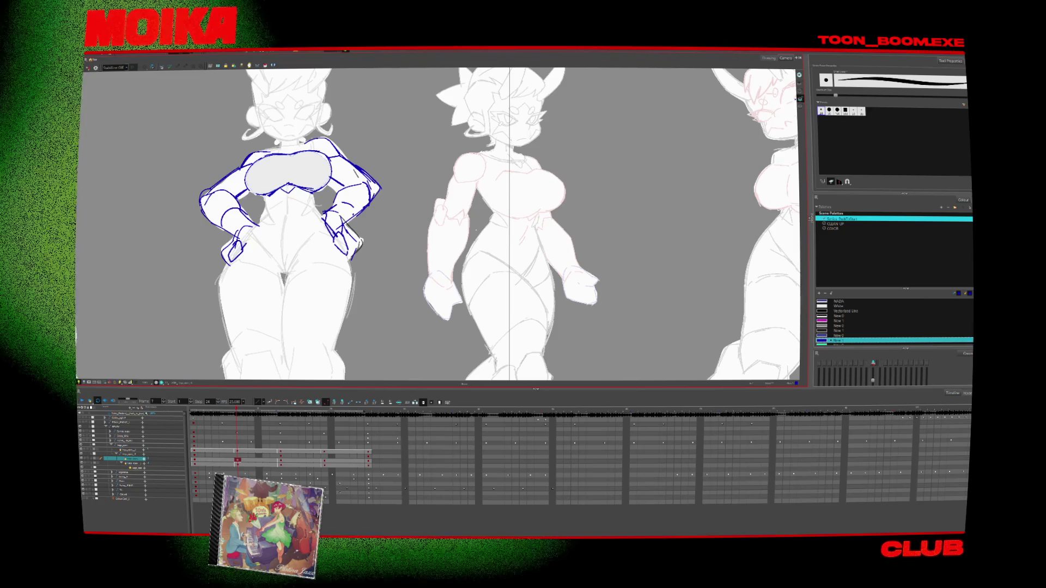
pyautogui.moveTo(275, 166); pyautogui.dragTo(297, 170)
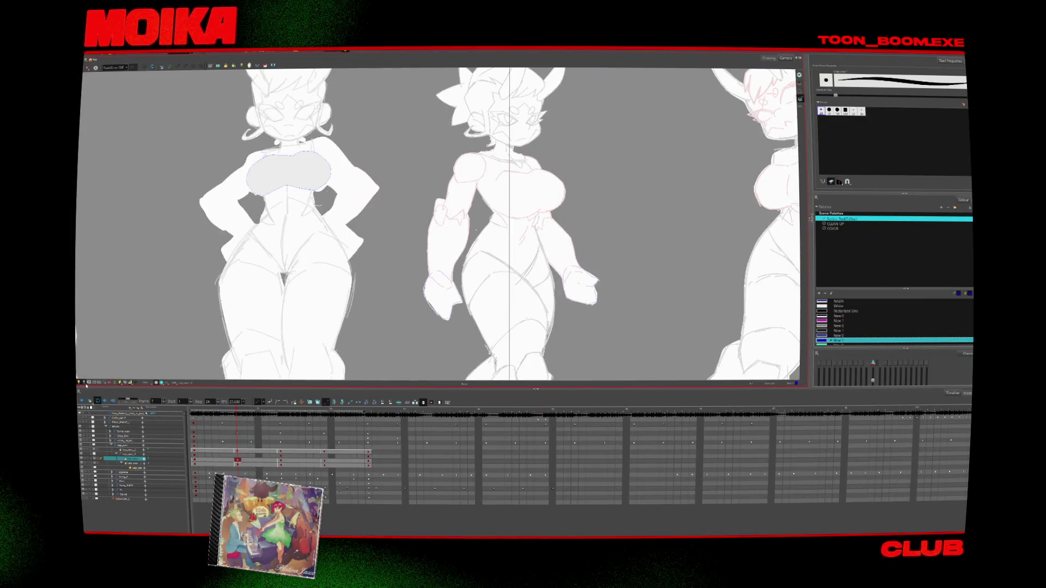
pyautogui.click(135, 464)
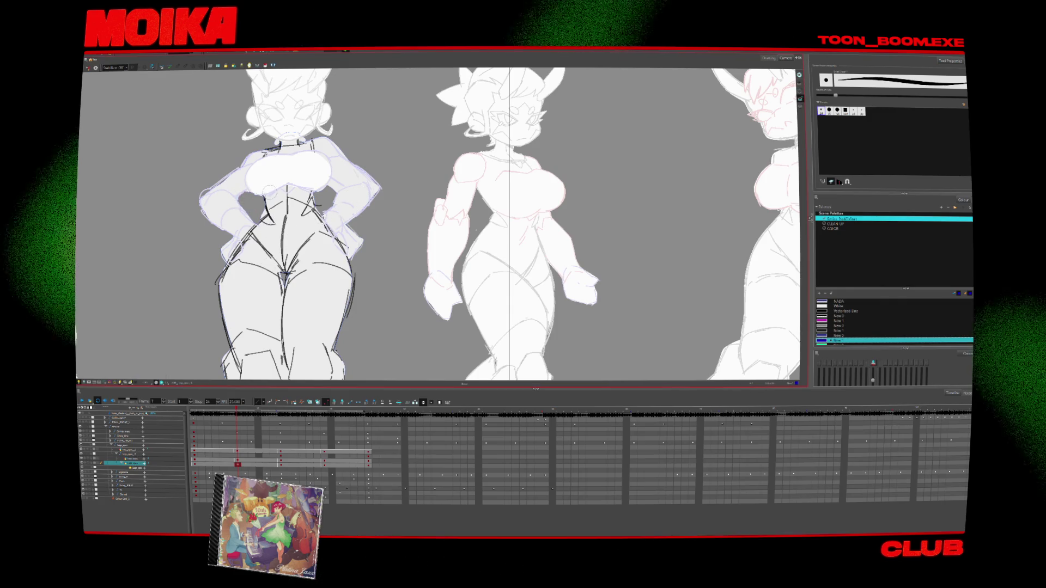
pyautogui.hotkey('alt', '/')
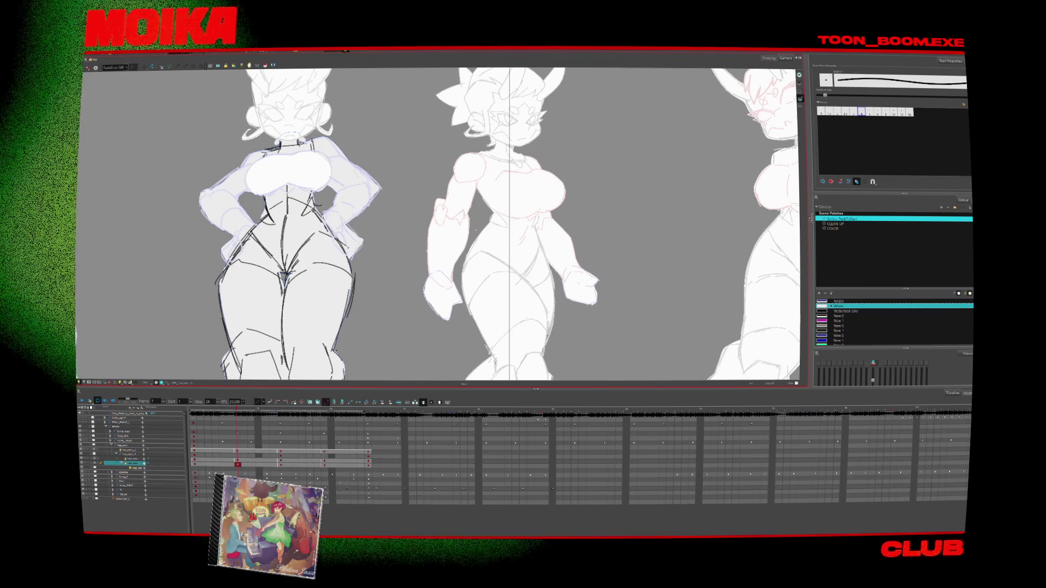
pyautogui.hotkey('alt', 'b')
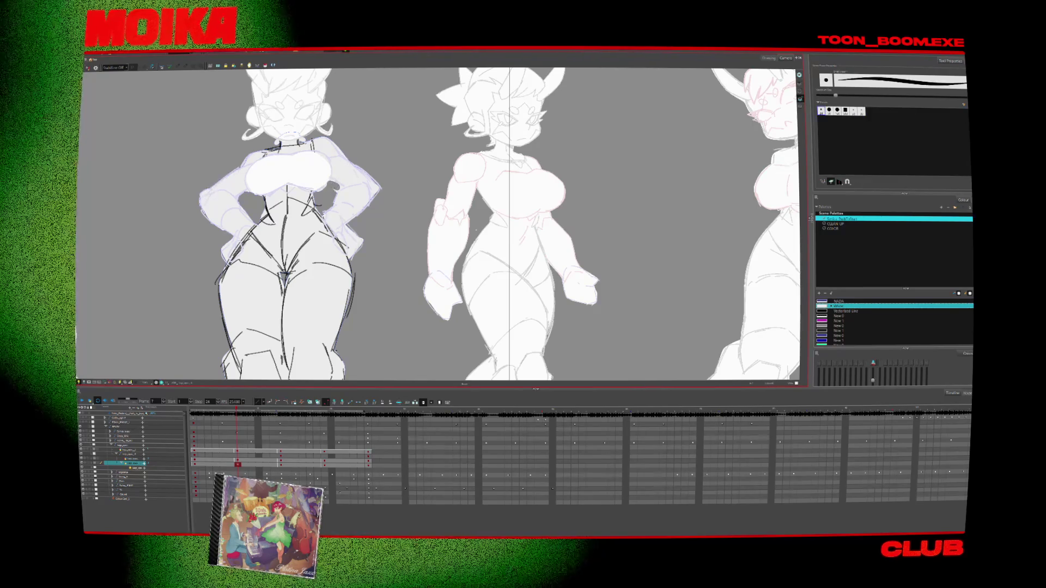
# Step to the drawings at frames 15 and 25, zoom out and play back the lineup
pyautogui.press('g')
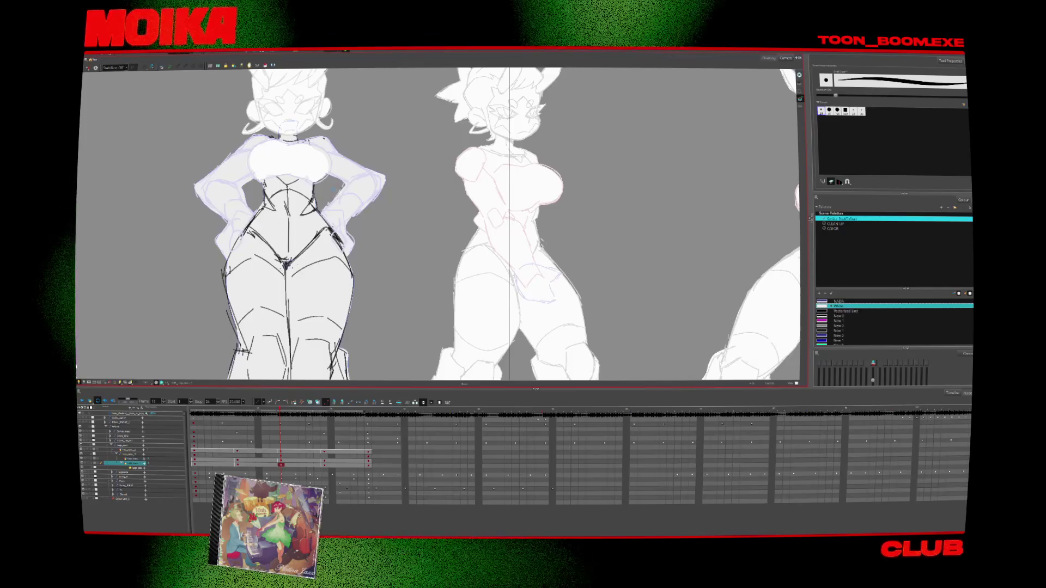
pyautogui.press('g')
pyautogui.press('g')
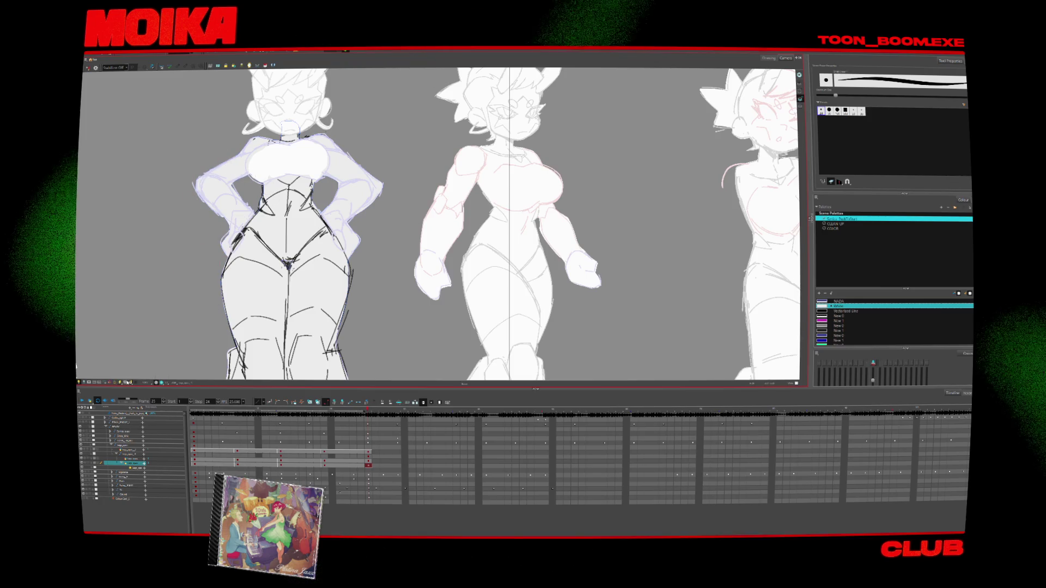
pyautogui.press('2')
pyautogui.press('Return')
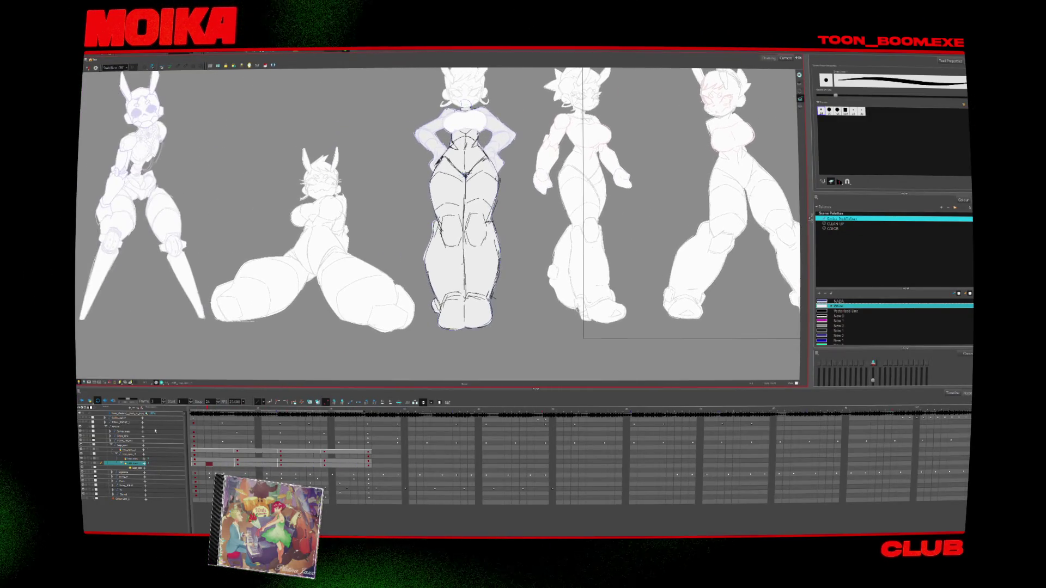
# Collapse the finished layer group and flip between frames to compare the drawings
pyautogui.click(111, 445)
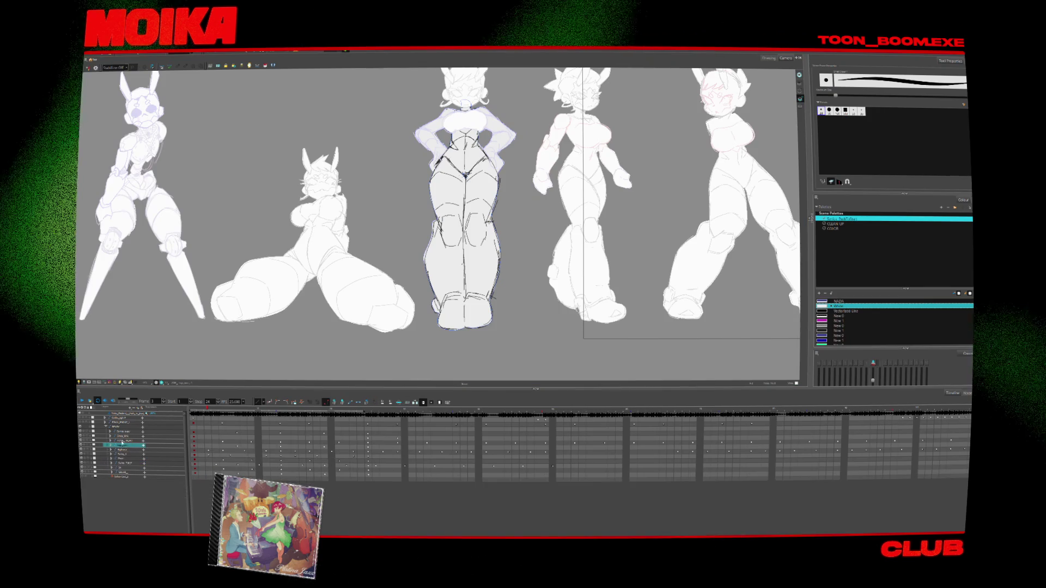
pyautogui.press('Up')
pyautogui.press('Up')
pyautogui.press('Down')
pyautogui.press('Down')
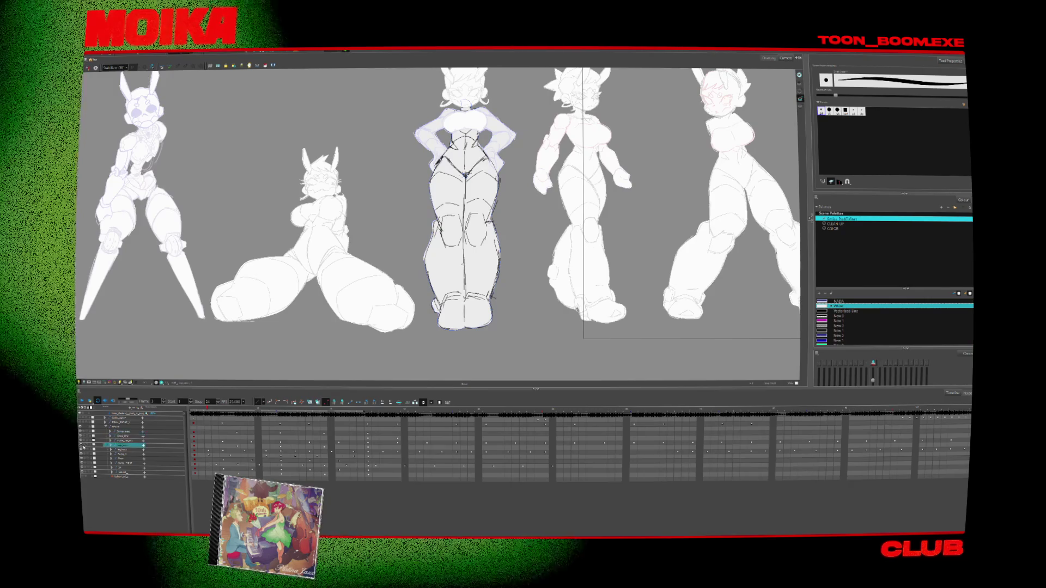
pyautogui.press('.')
pyautogui.press(',')
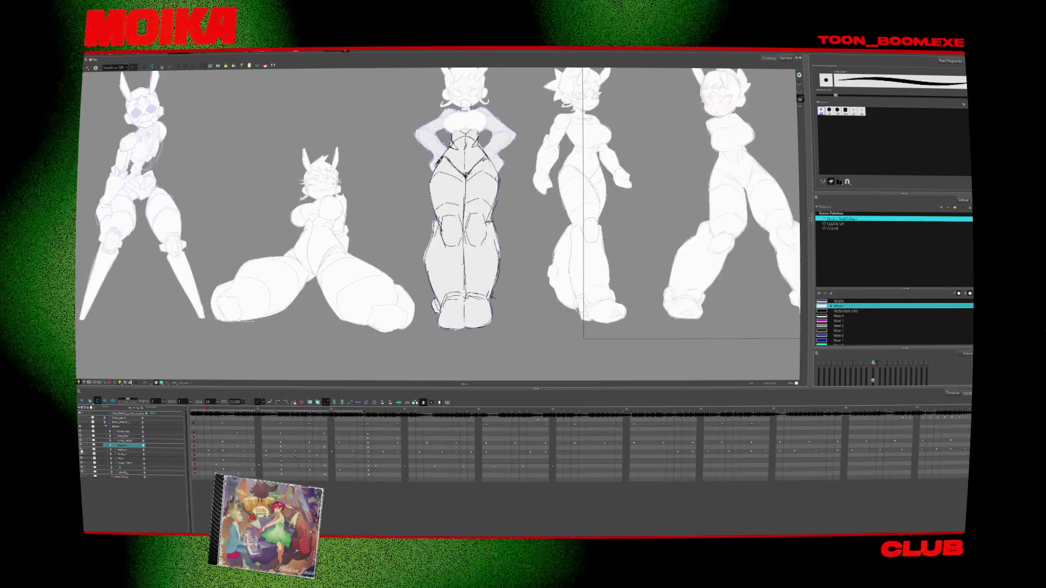
pyautogui.press('.')
pyautogui.press(',')
pyautogui.press('.')
pyautogui.press(',')
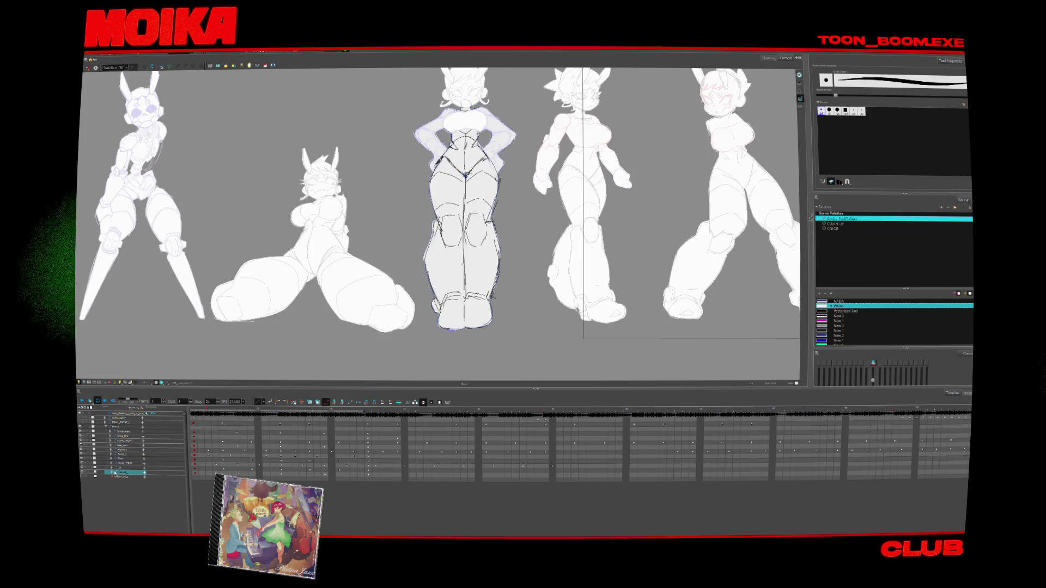
# Select the kneeling figure's line layer and step through frames 1, 7, 13 and 25
pyautogui.click(125, 479)
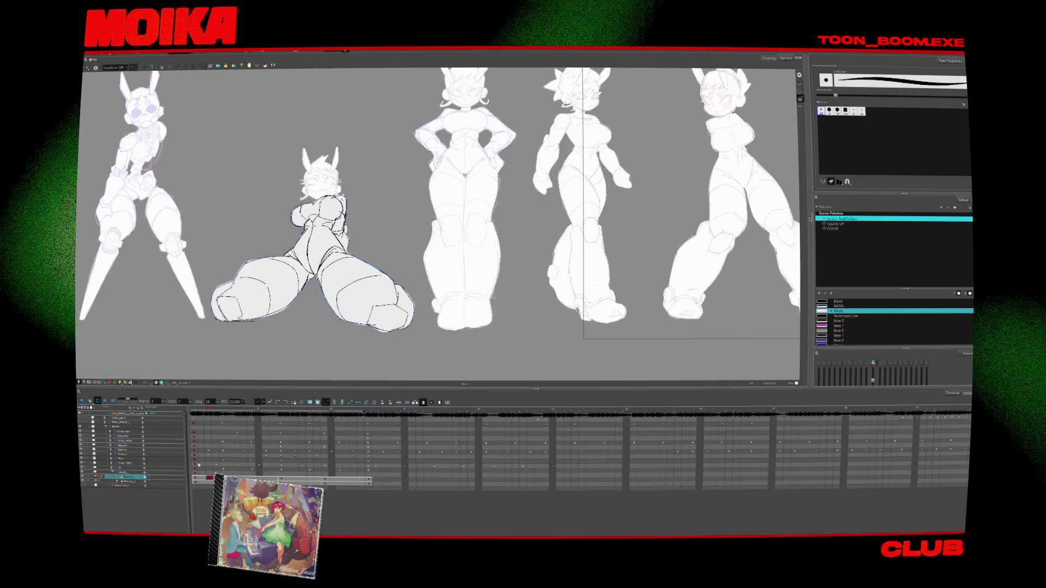
pyautogui.press('.')
pyautogui.press(',')
pyautogui.press(',')
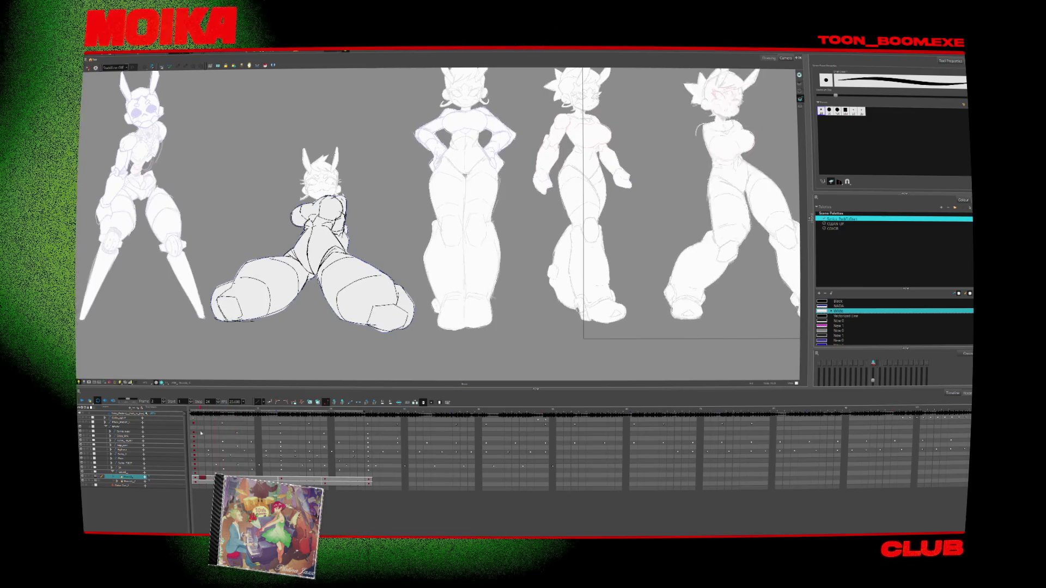
pyautogui.press('.')
pyautogui.press('.')
pyautogui.press('.')
pyautogui.press(',')
pyautogui.press(',')
pyautogui.press(',')
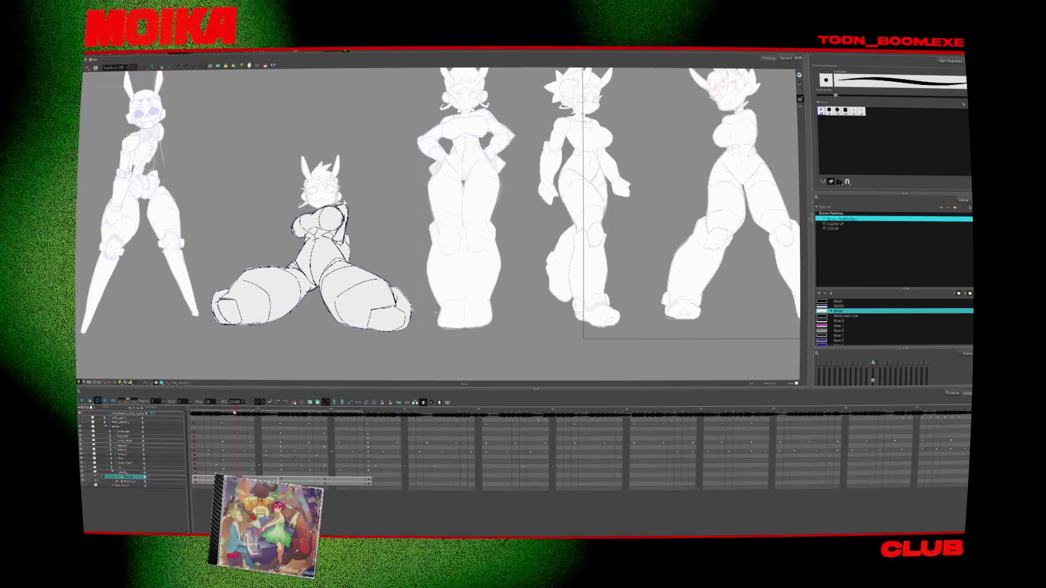
pyautogui.press('.')
pyautogui.press('.')
pyautogui.press('.')
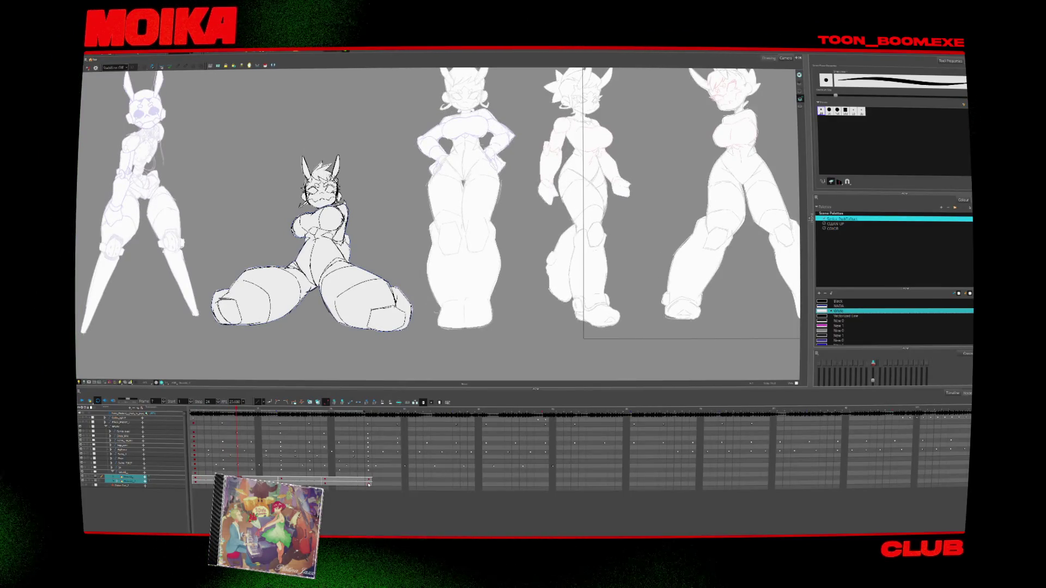
pyautogui.press(',')
pyautogui.press(',')
pyautogui.press(',')
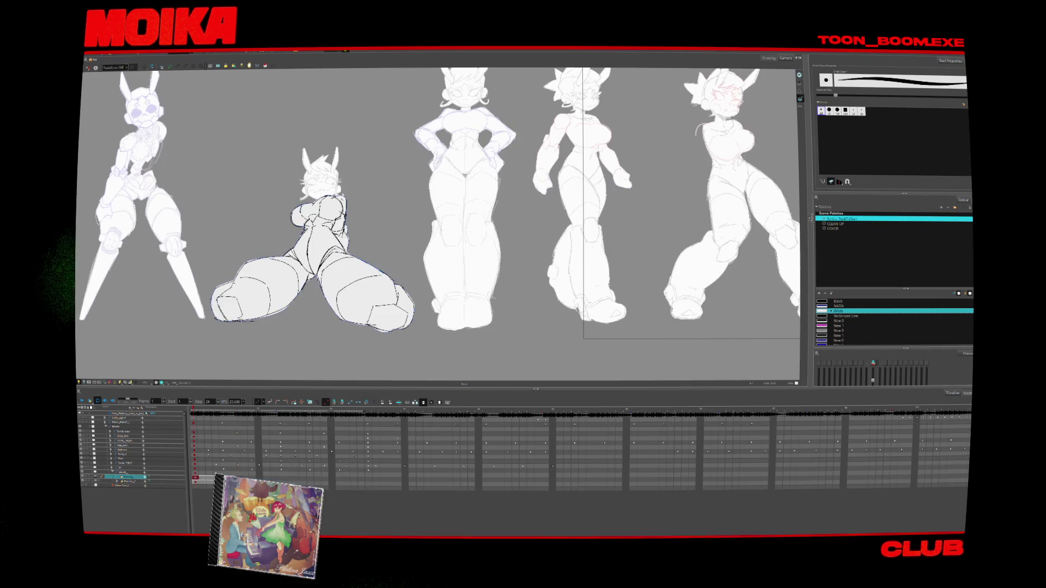
pyautogui.press('.')
pyautogui.press('.')
pyautogui.press('.')
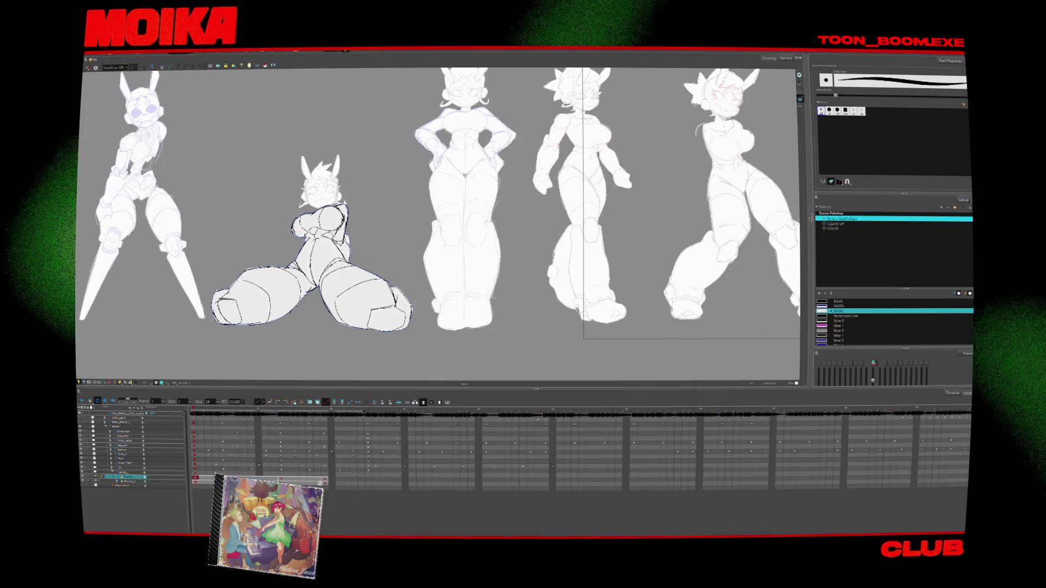
pyautogui.press(',')
pyautogui.press(',')
pyautogui.press(',')
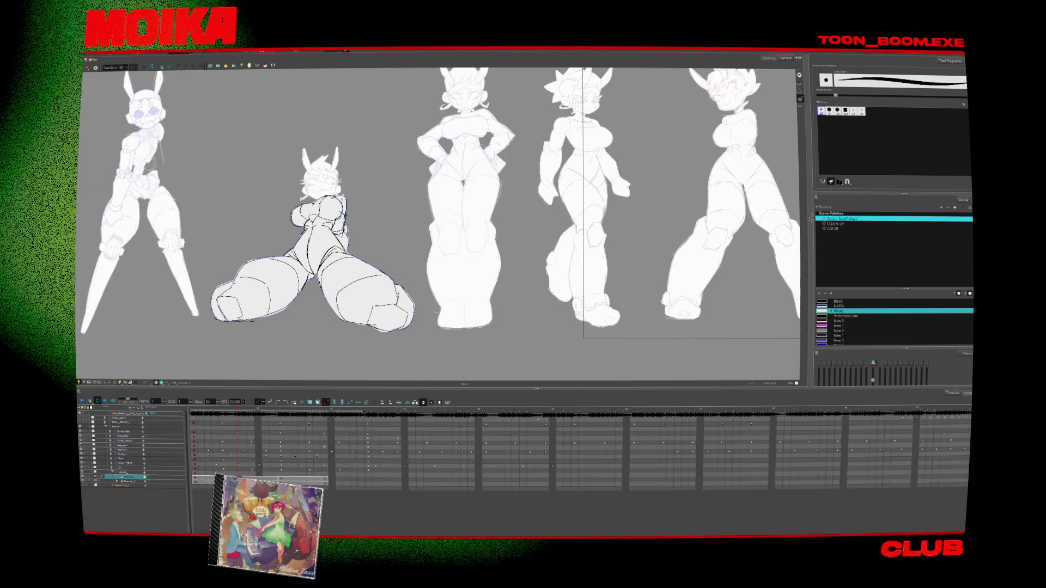
pyautogui.press('.')
pyautogui.press('.')
pyautogui.press('.')
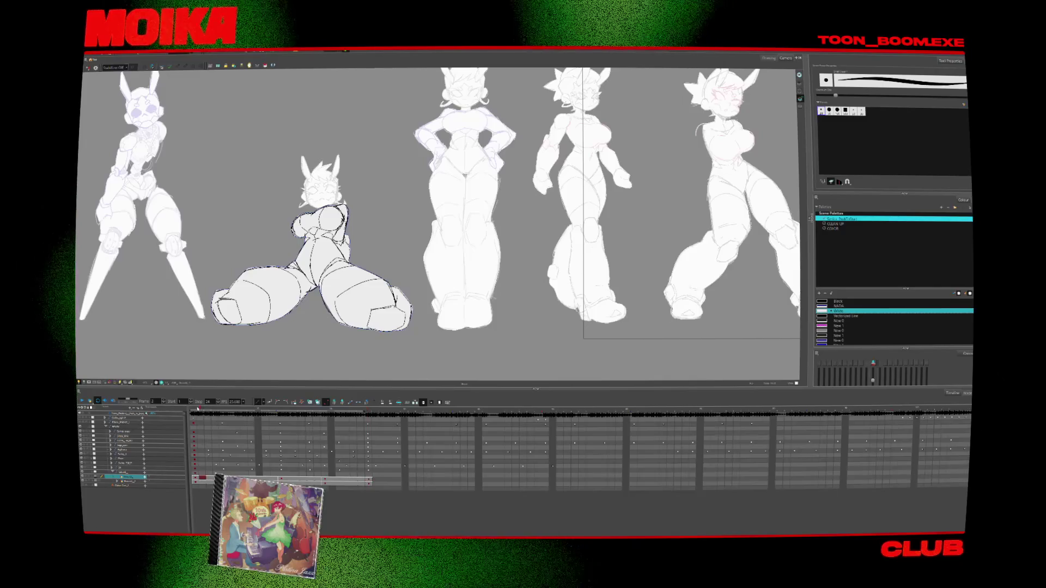
# Scrub back to frame 4 and turn off the sitting figure's layer visibility
pyautogui.moveTo(198, 409); pyautogui.dragTo(240, 415)
pyautogui.press(',')
pyautogui.press(',')
pyautogui.press(',')
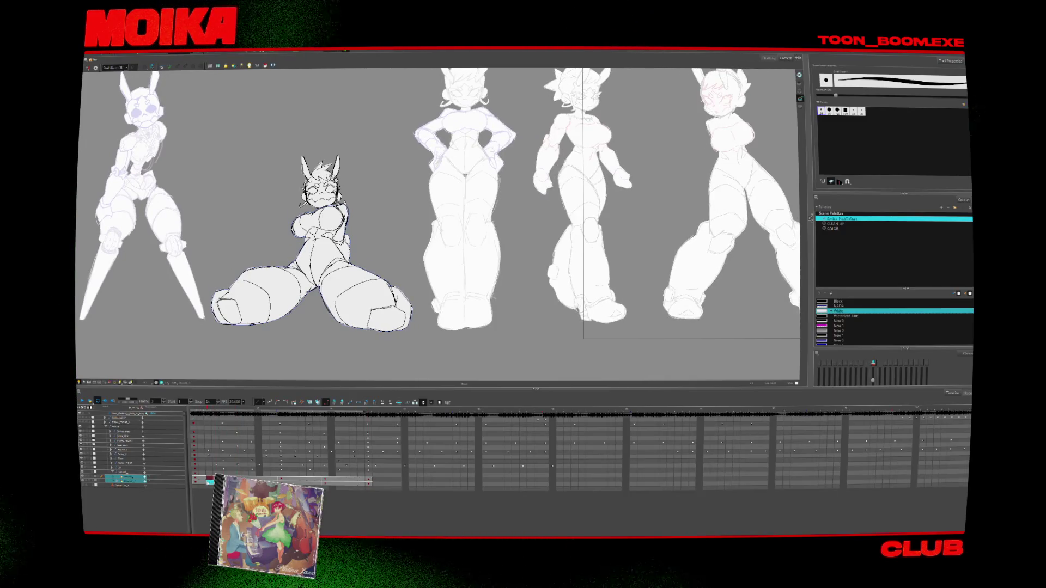
pyautogui.click(311, 403)
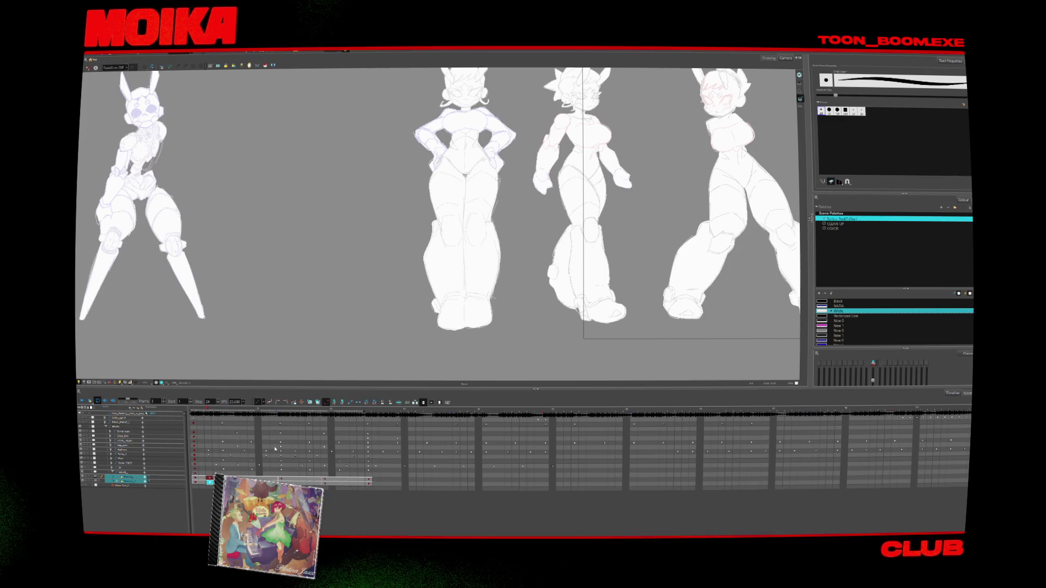
# Zoom in on the sitting figure's layer, pick Black, and show line art only
pyautogui.click(91, 482)
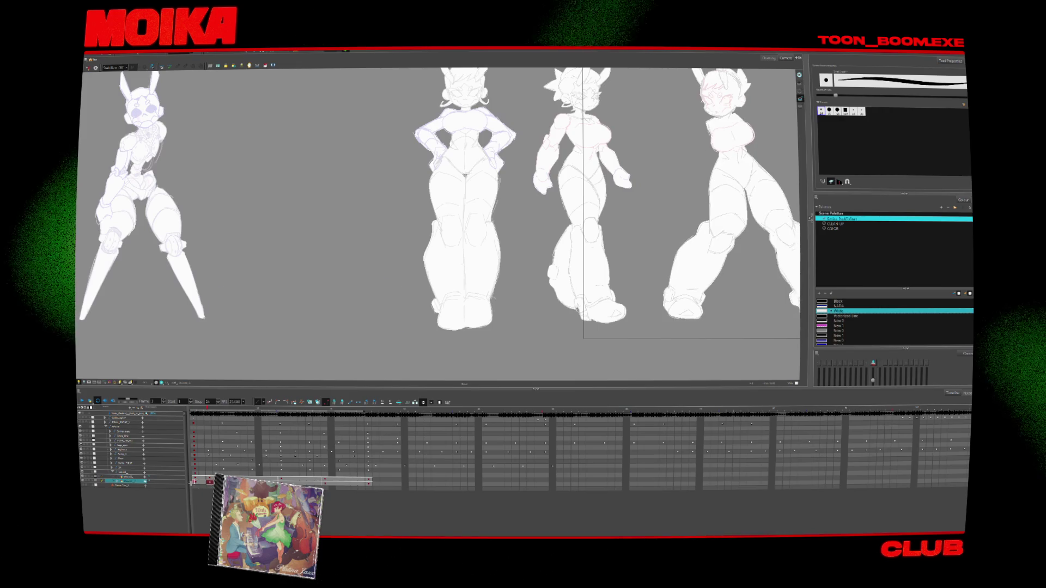
pyautogui.press('2')
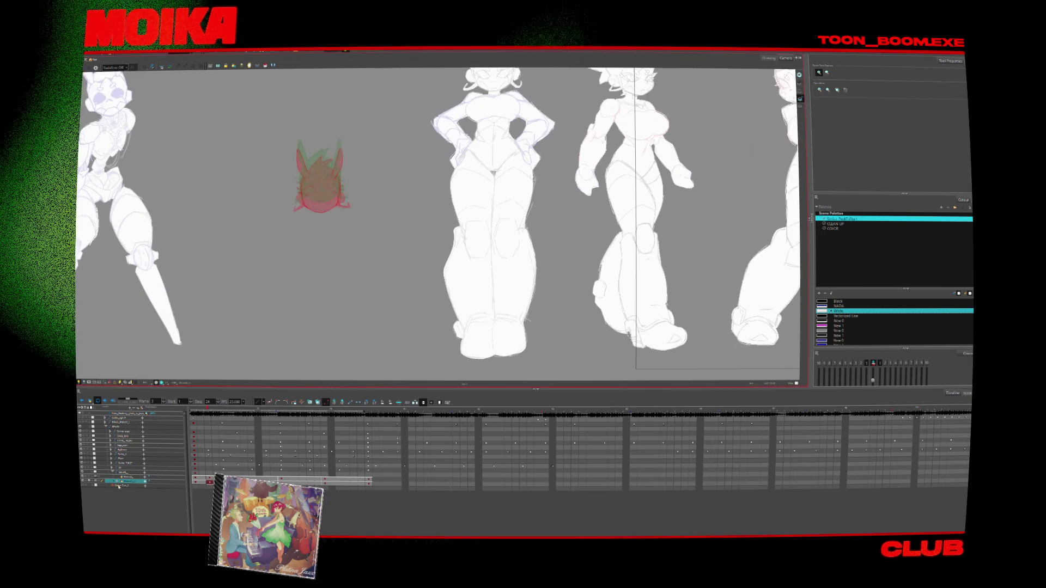
pyautogui.click(93, 478)
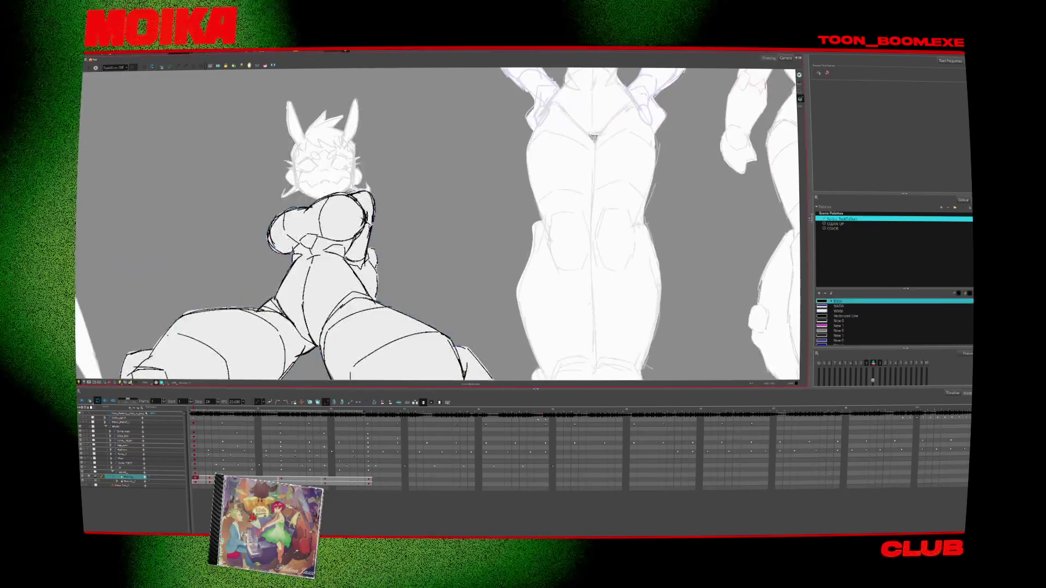
pyautogui.click(839, 312)
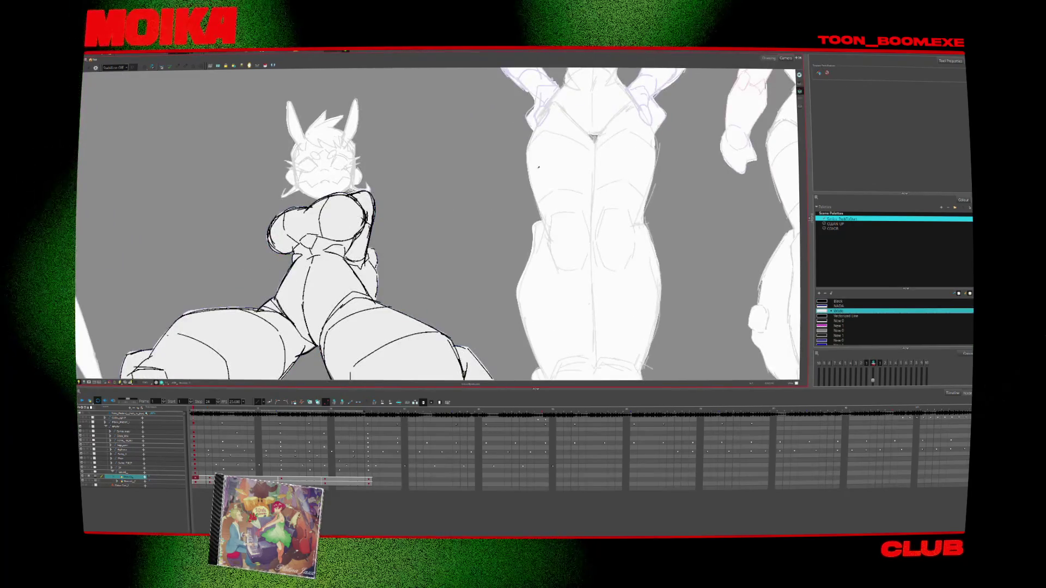
pyautogui.click(825, 301)
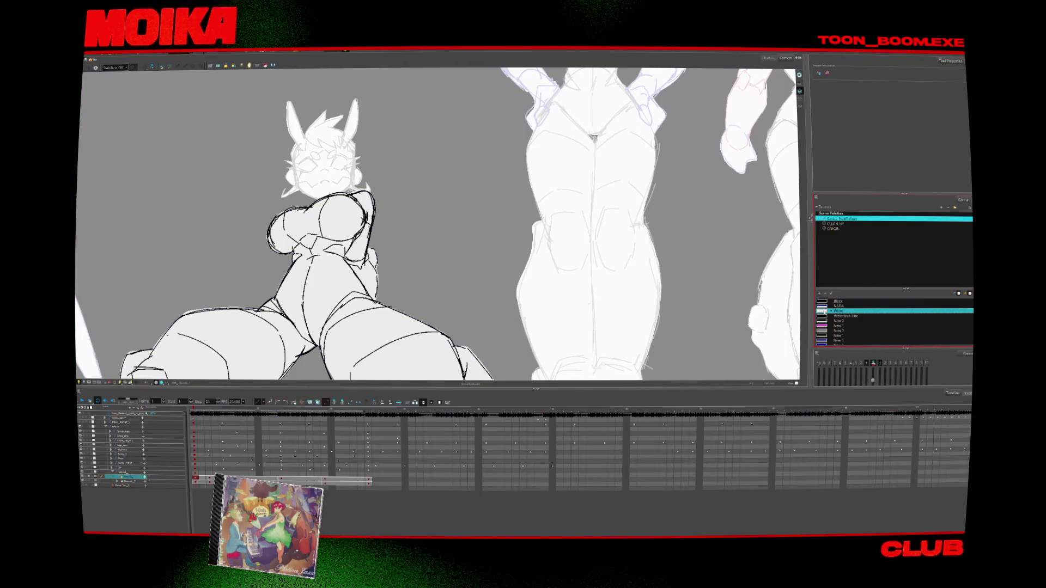
pyautogui.hotkey('ctrl', 'z')
# Ink the first black brush strokes on the sitting figure's head, redoing a trial stroke
pyautogui.press('.')
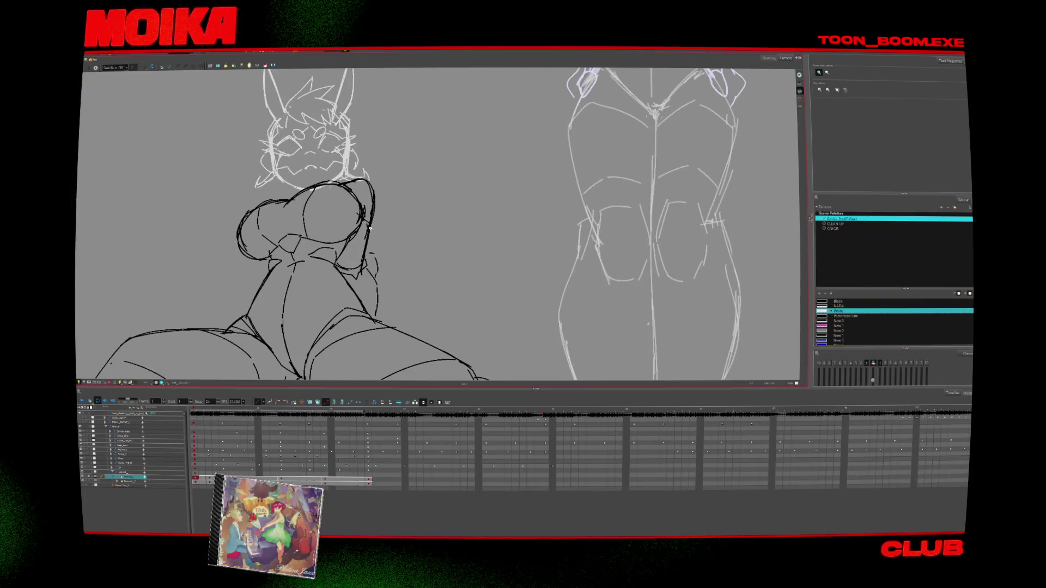
pyautogui.hotkey('alt', 'b')
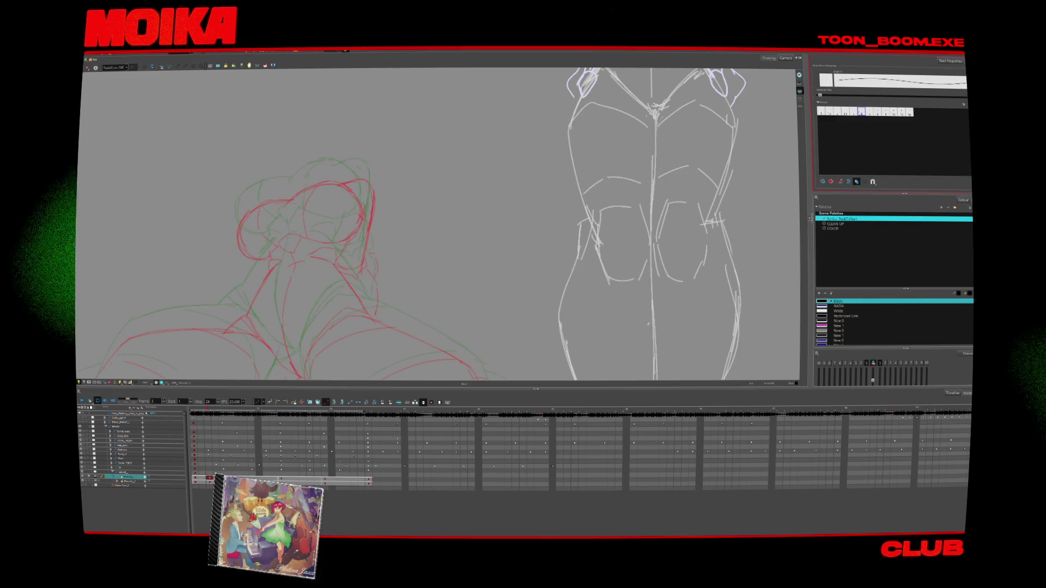
pyautogui.moveTo(408, 221); pyautogui.dragTo(509, 145)
pyautogui.press('.')
pyautogui.press(',')
pyautogui.moveTo(274, 250)
pyautogui.mouseDown()
pyautogui.moveTo(289, 268)
pyautogui.moveTo(315, 240)
pyautogui.moveTo(292, 245)
pyautogui.mouseUp()
pyautogui.press('.')
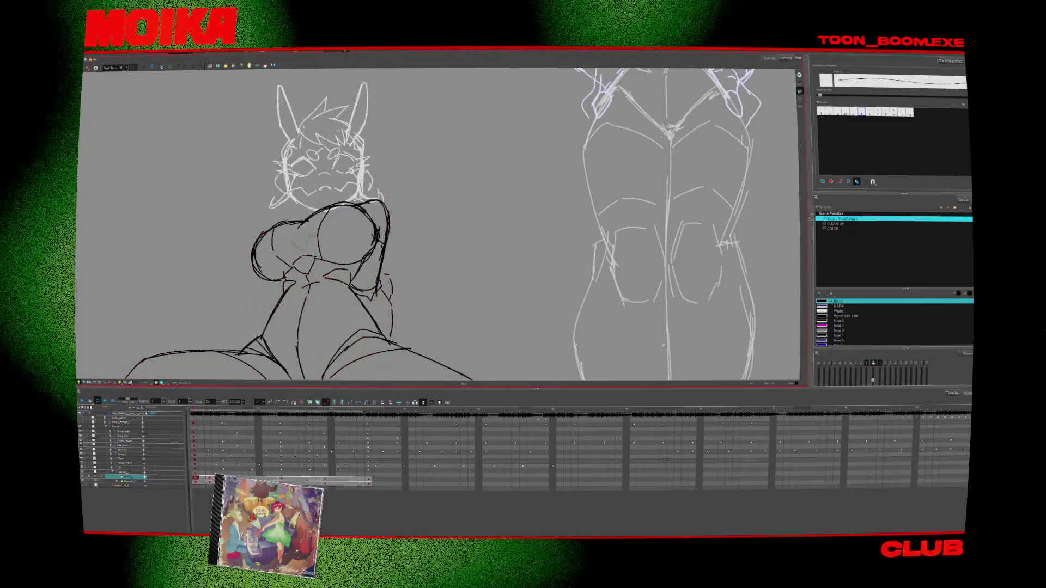
pyautogui.press(',')
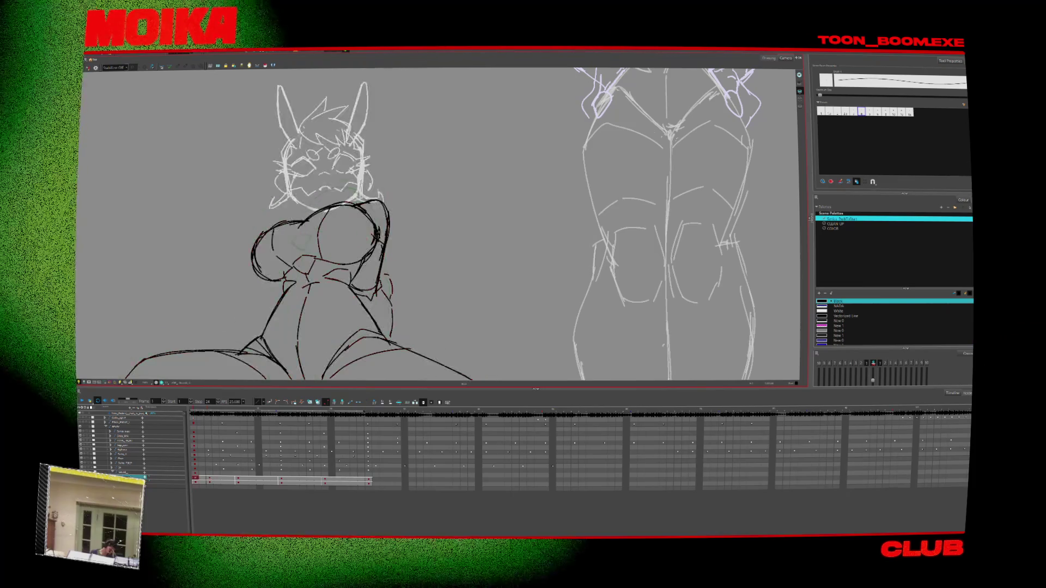
# Ink a curved line on the left side of the head at frame 3, comparing frames
pyautogui.press('.')
pyautogui.press('.')
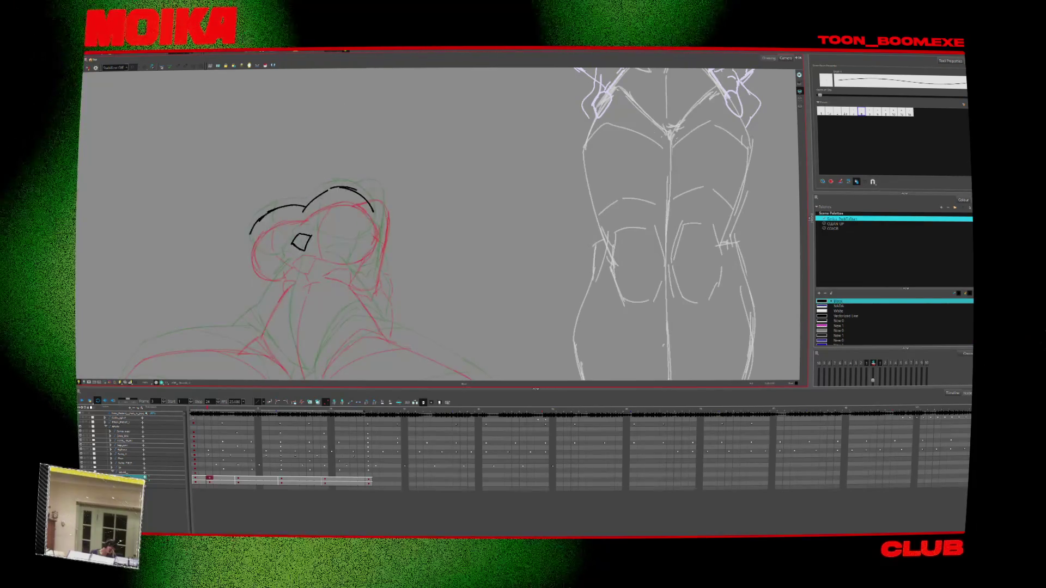
pyautogui.moveTo(251, 224)
pyautogui.mouseDown()
pyautogui.moveTo(261, 261)
pyautogui.moveTo(294, 247)
pyautogui.mouseUp()
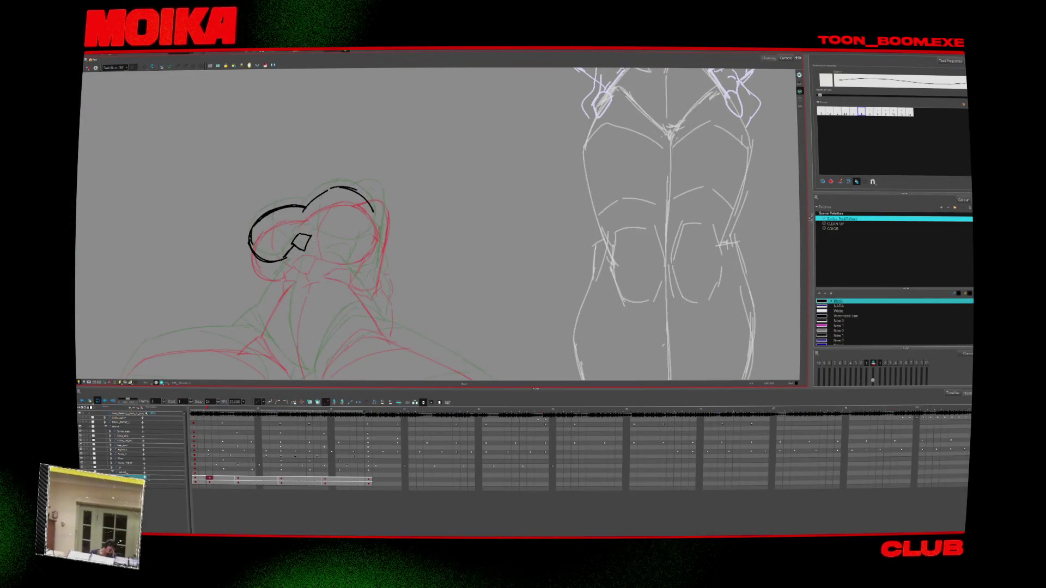
pyautogui.press(',')
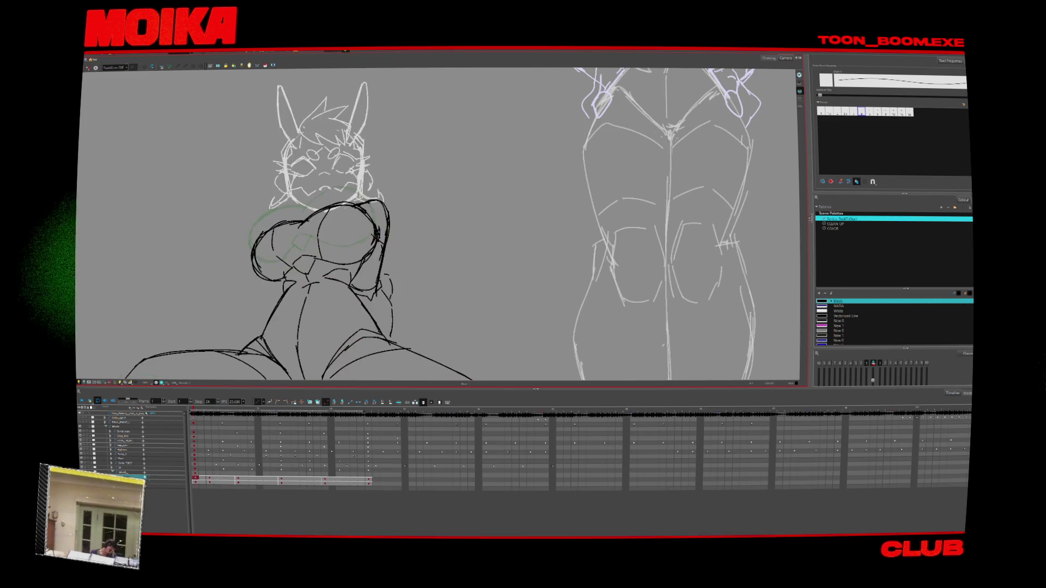
pyautogui.press('.')
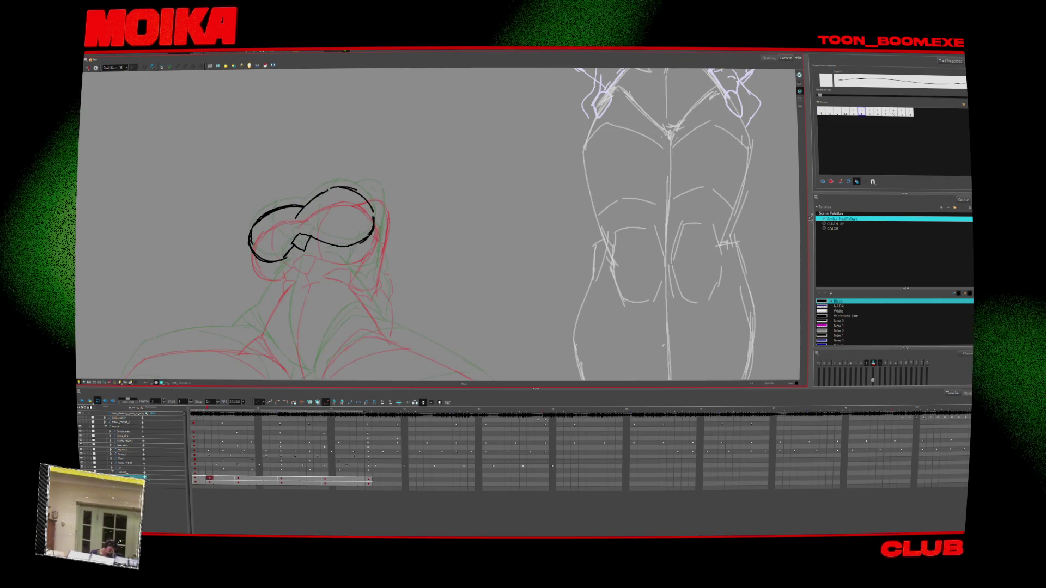
pyautogui.press('.')
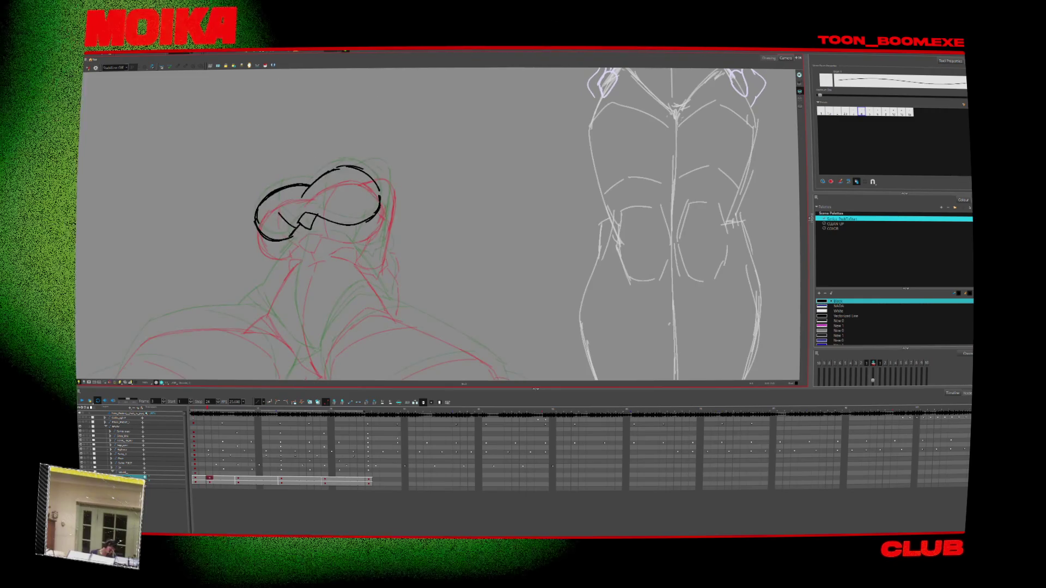
pyautogui.press(',')
pyautogui.press('.')
pyautogui.hotkey('ctrl', 'a')
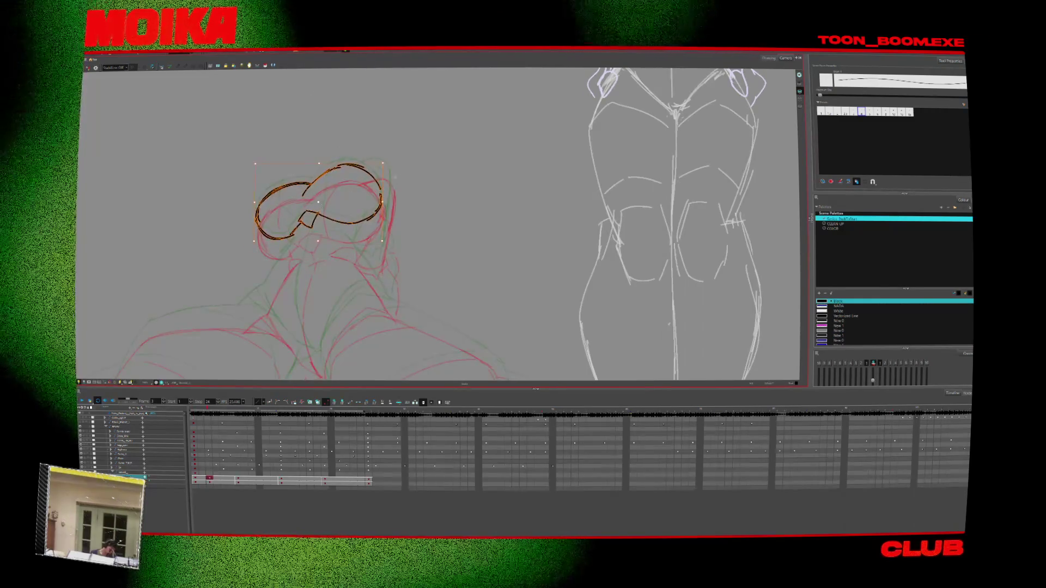
pyautogui.press(',')
pyautogui.press('.')
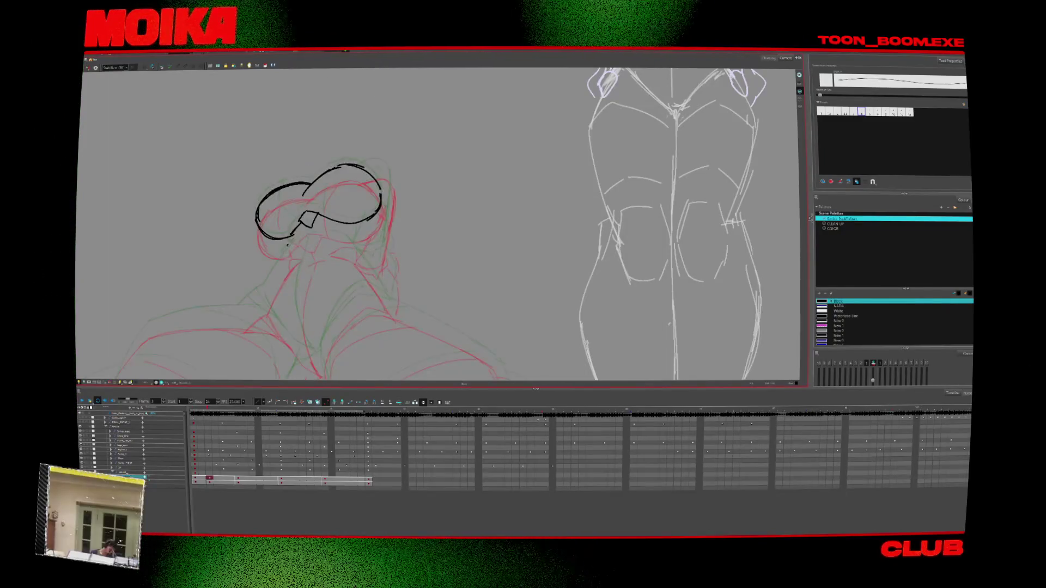
# Ink a short line above the chin and a line down to the neck, then check mirrored
pyautogui.moveTo(290, 246); pyautogui.dragTo(304, 243)
pyautogui.press(',')
pyautogui.press('.')
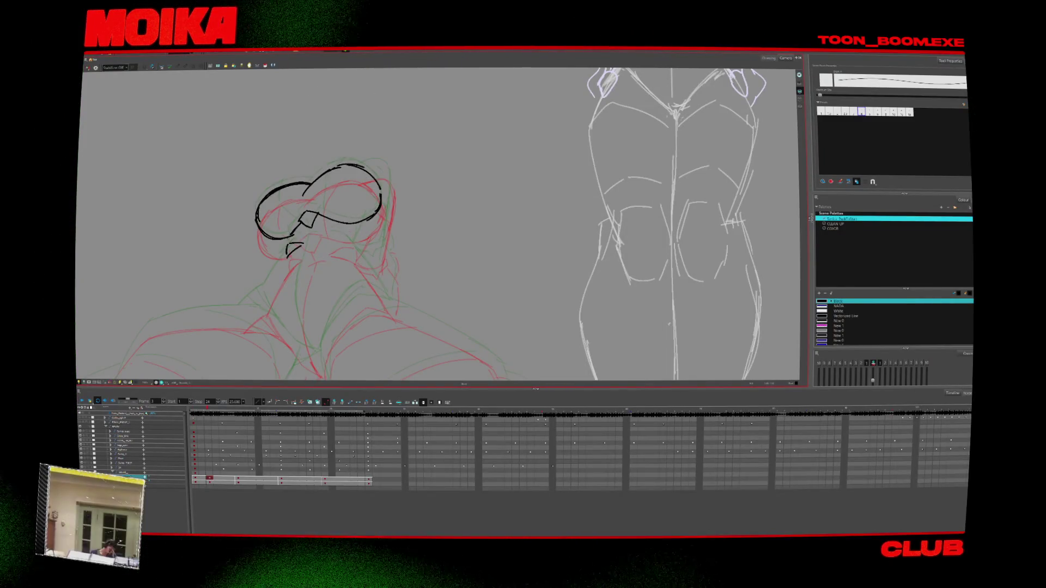
pyautogui.press(',')
pyautogui.press('.')
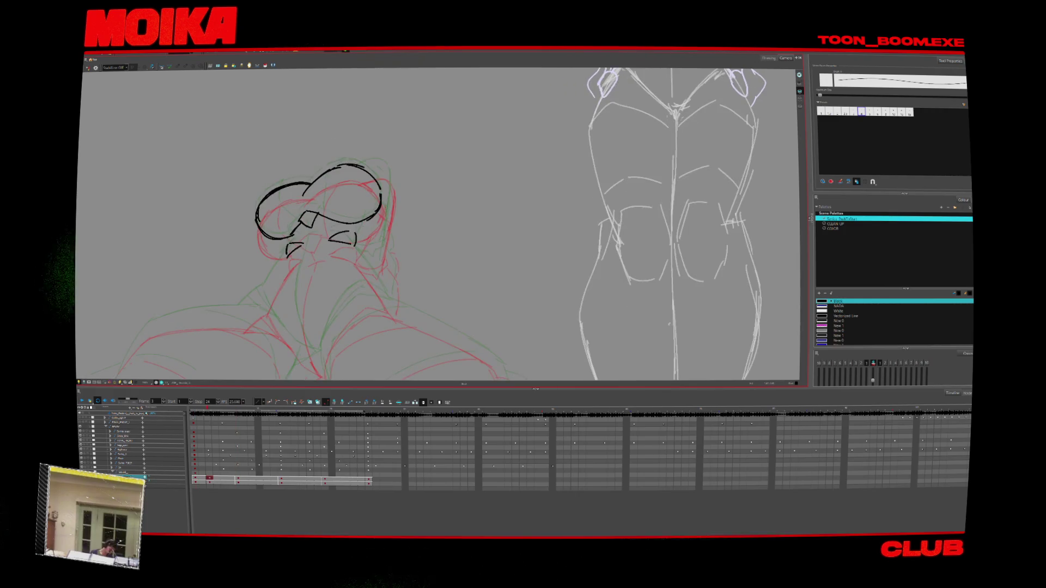
pyautogui.scroll(-1, 435, 223)
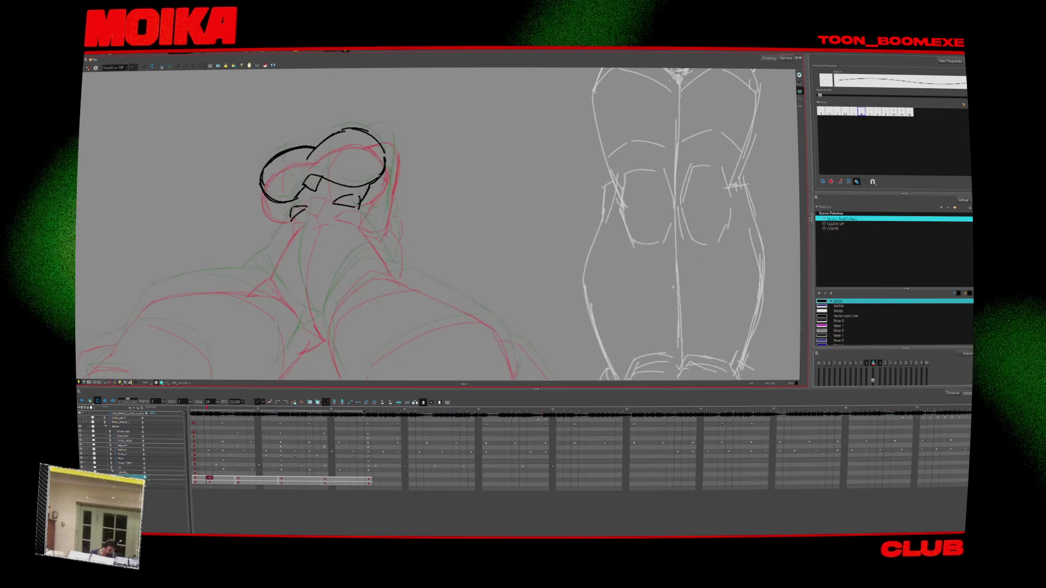
pyautogui.moveTo(272, 269); pyautogui.dragTo(330, 318)
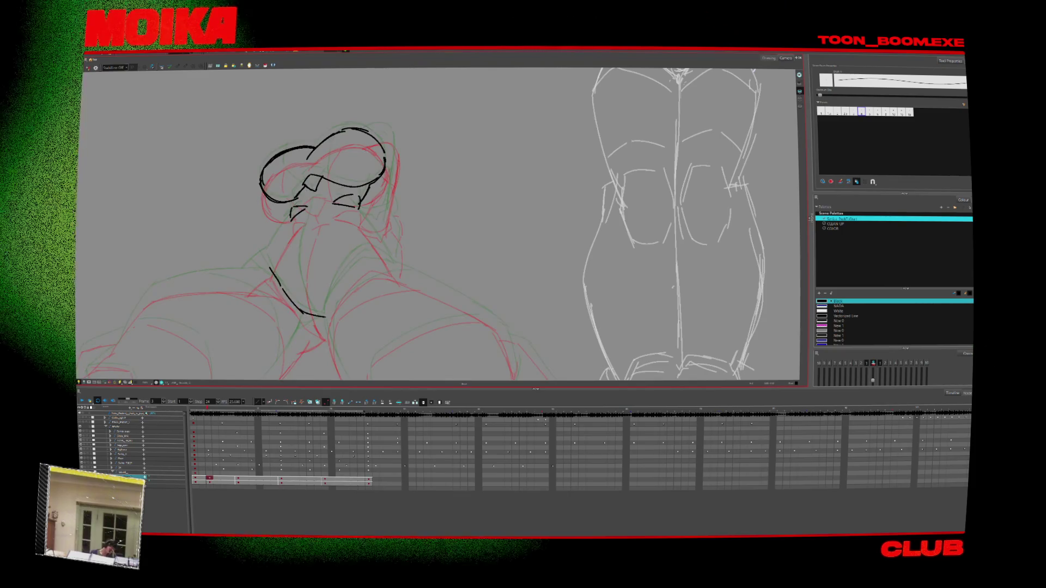
pyautogui.click(87, 68)
pyautogui.moveTo(497, 346)
pyautogui.mouseDown()
pyautogui.moveTo(344, 292)
pyautogui.moveTo(368, 268)
pyautogui.mouseUp()
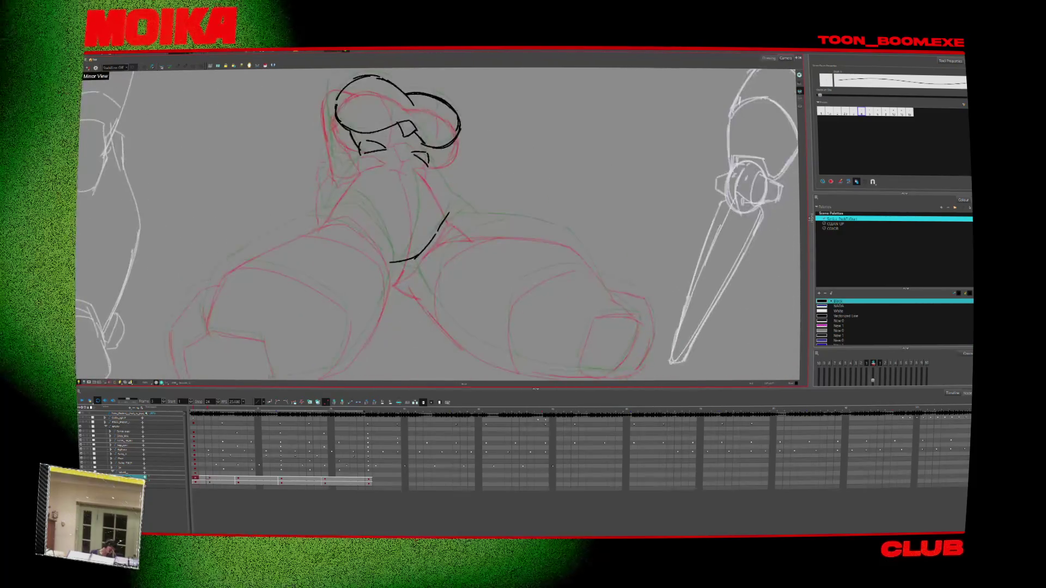
# Ink the left thigh's contour lines and a diagonal neck line over the rough sketch
pyautogui.moveTo(270, 243)
pyautogui.mouseDown()
pyautogui.moveTo(219, 272)
pyautogui.moveTo(205, 322)
pyautogui.mouseUp()
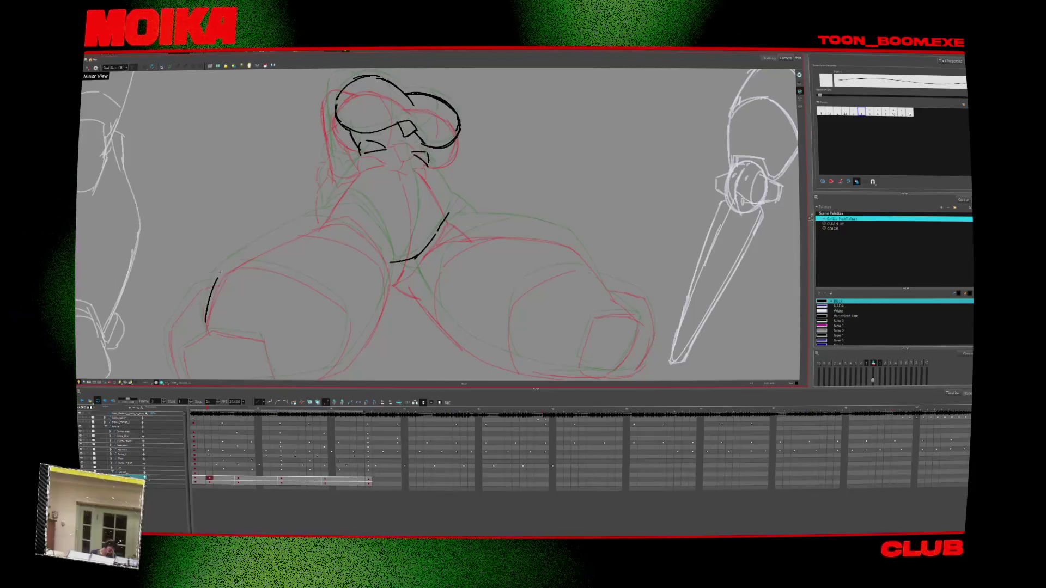
pyautogui.click(88, 67)
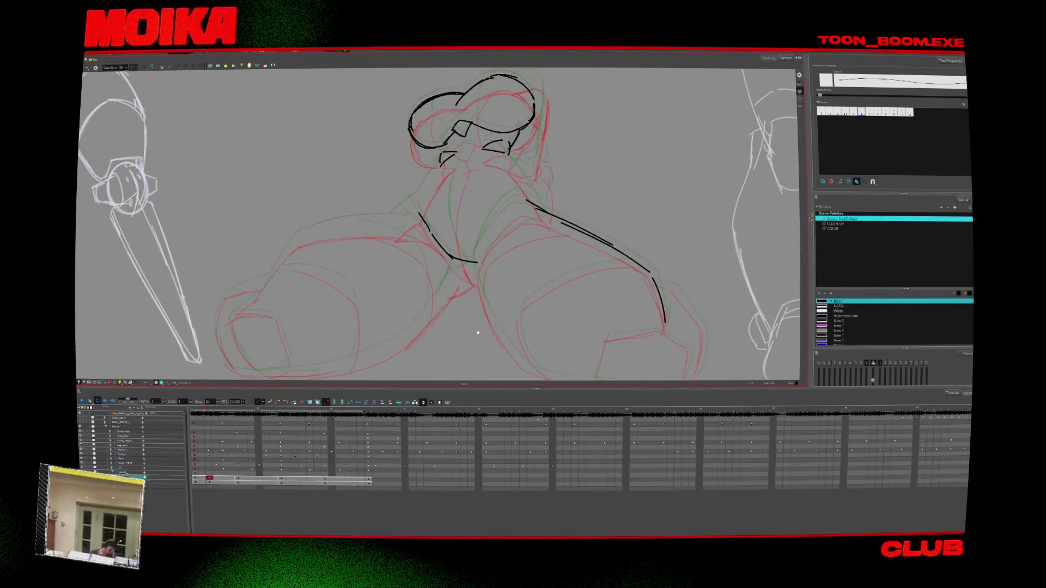
pyautogui.moveTo(477, 332)
pyautogui.mouseDown()
pyautogui.moveTo(309, 295)
pyautogui.moveTo(327, 245)
pyautogui.mouseUp()
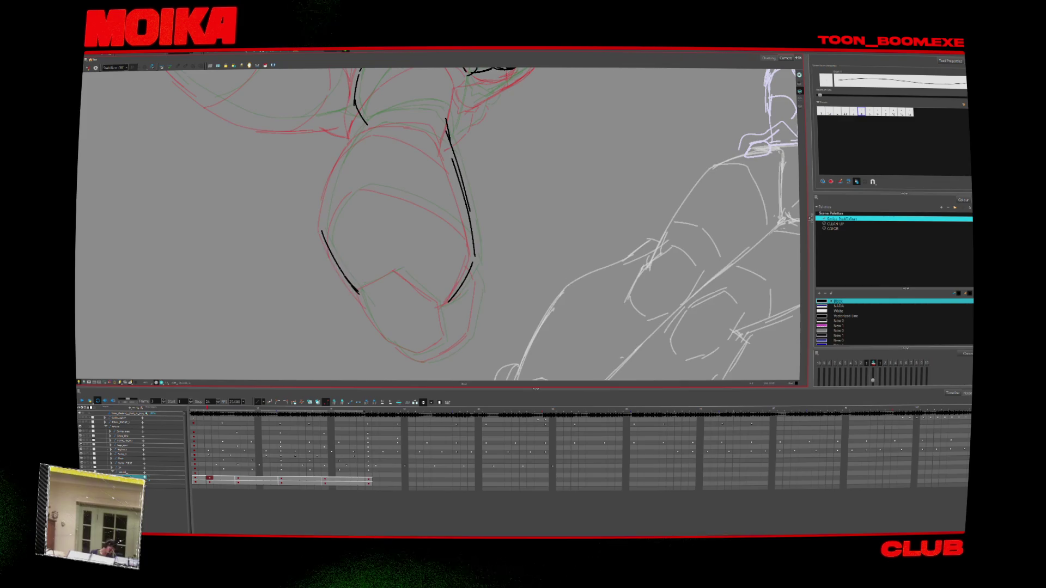
pyautogui.moveTo(354, 139); pyautogui.dragTo(325, 226)
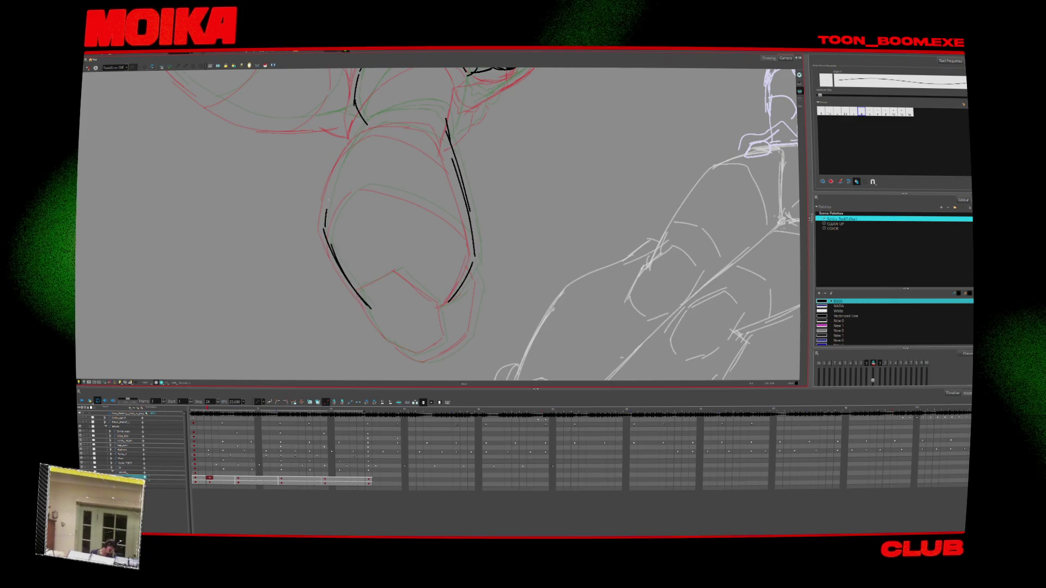
pyautogui.hotkey('shift', 'm')
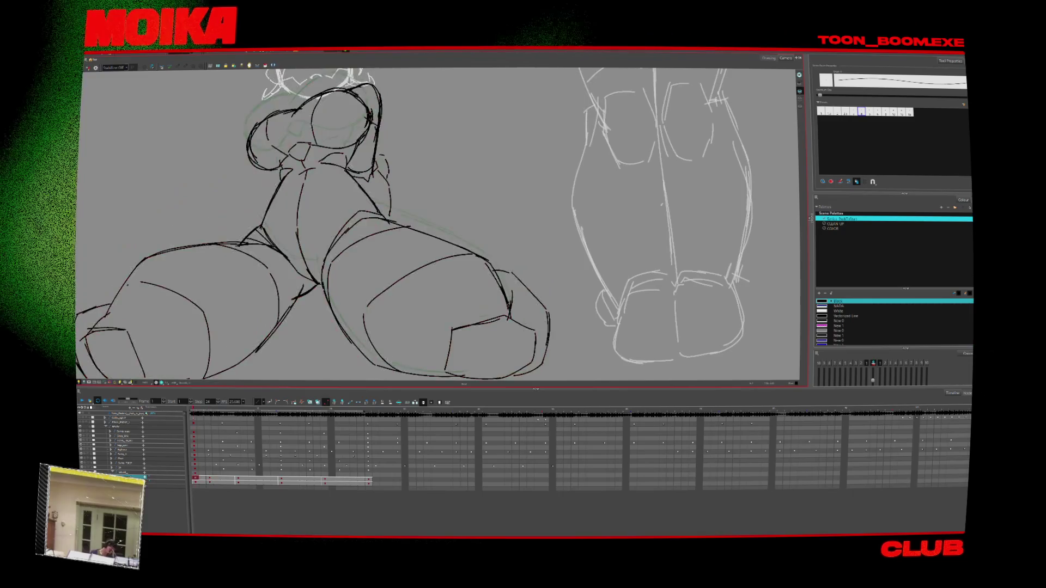
pyautogui.moveTo(357, 195)
pyautogui.mouseDown()
pyautogui.moveTo(322, 262)
pyautogui.moveTo(381, 202)
pyautogui.mouseUp()
pyautogui.moveTo(343, 153); pyautogui.dragTo(371, 188)
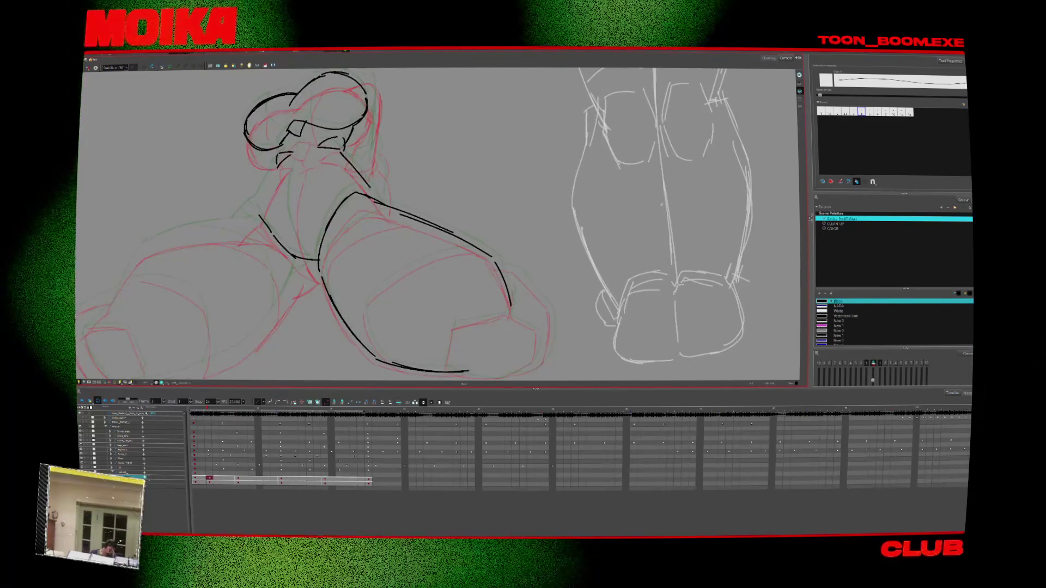
# Ink a line down the left side of the neck, checking the previous frame
pyautogui.press(',')
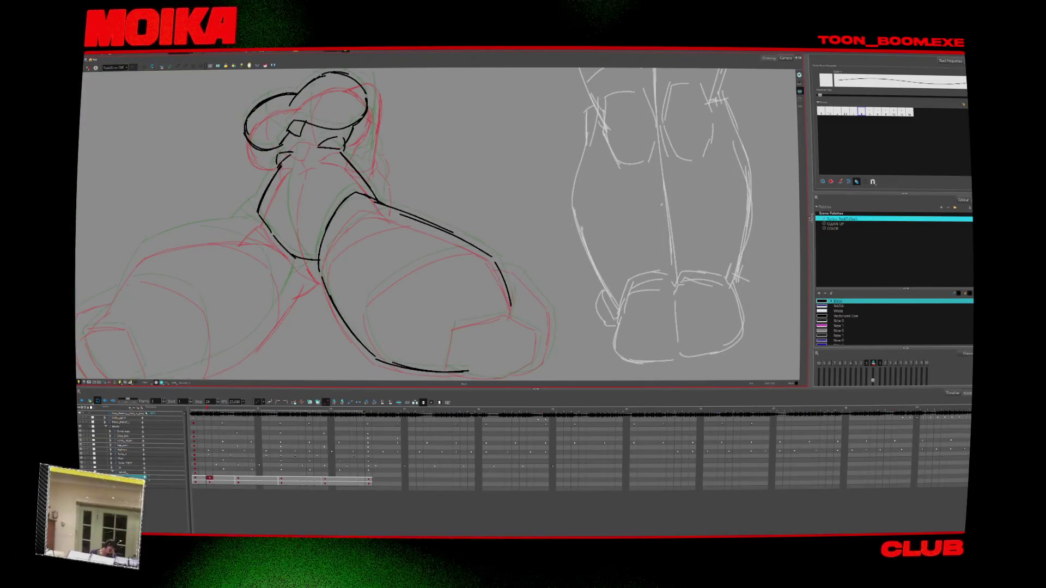
pyautogui.press(',')
pyautogui.press('.')
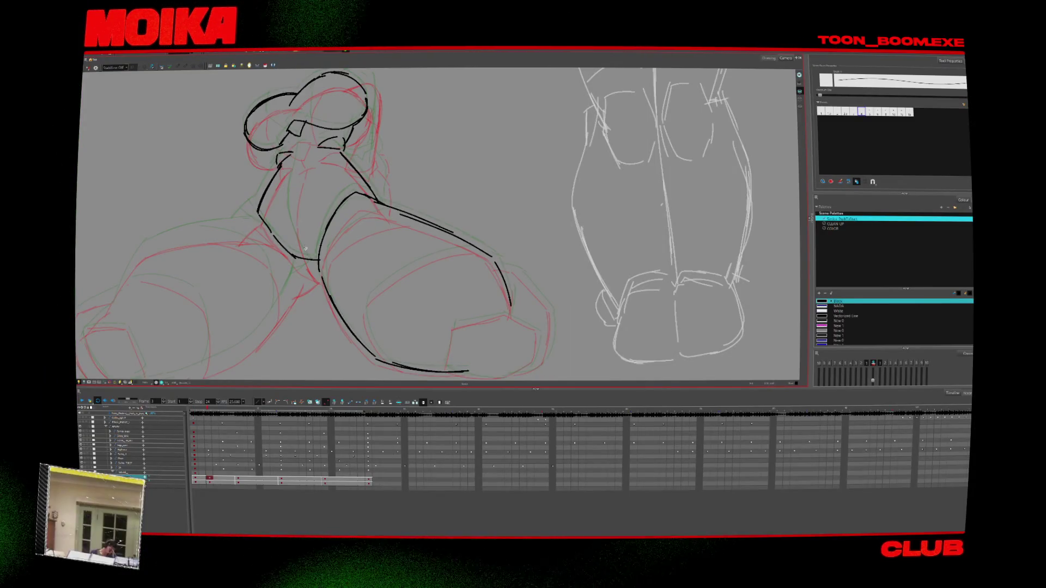
pyautogui.press(',')
pyautogui.press('.')
pyautogui.moveTo(295, 174); pyautogui.dragTo(308, 261)
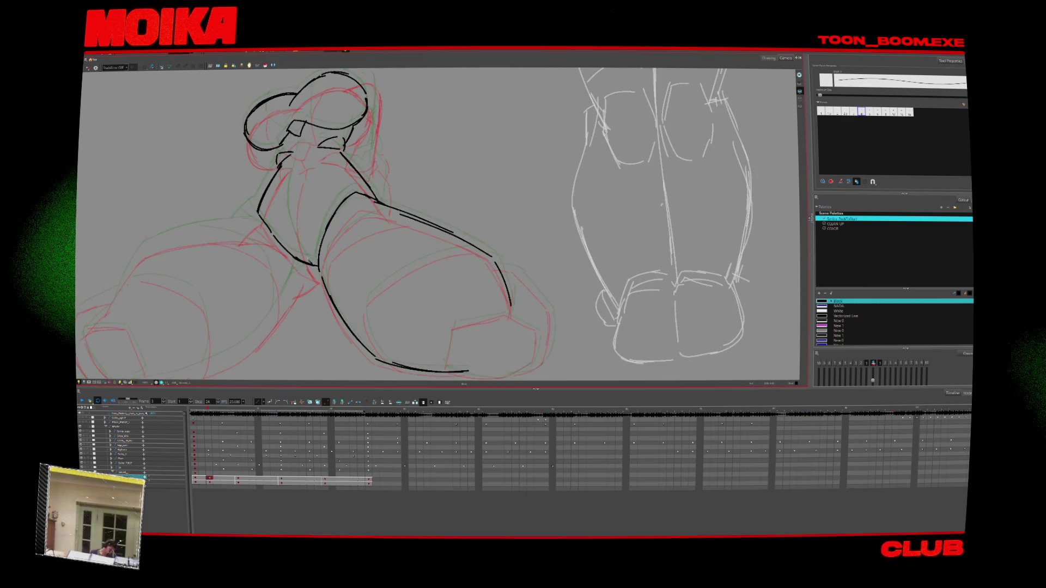
# Flip back and forth between frames to compare the finished drawing with the new one
pyautogui.press('.')
pyautogui.press(',')
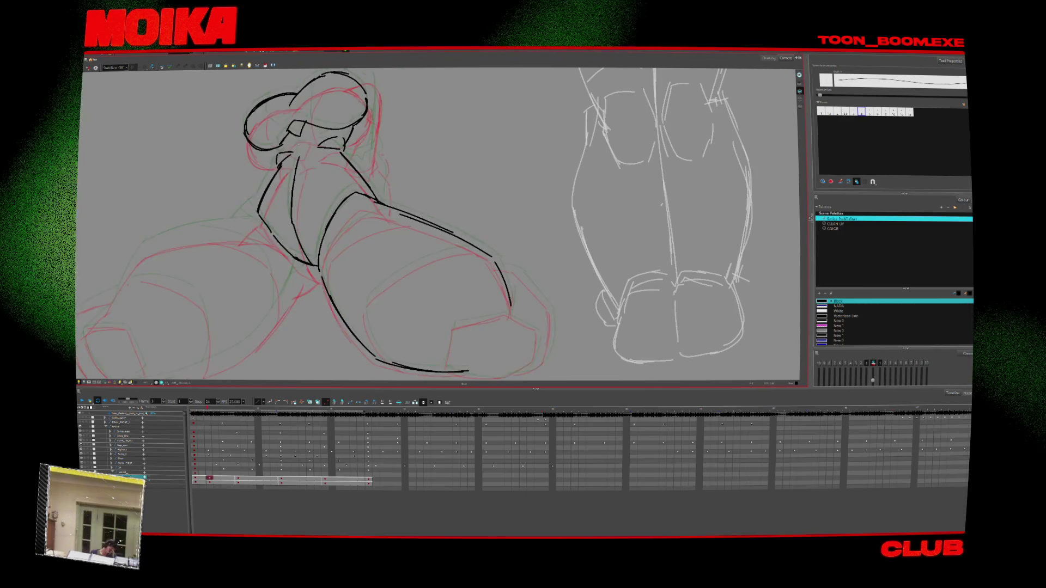
pyautogui.press('.')
pyautogui.press('.')
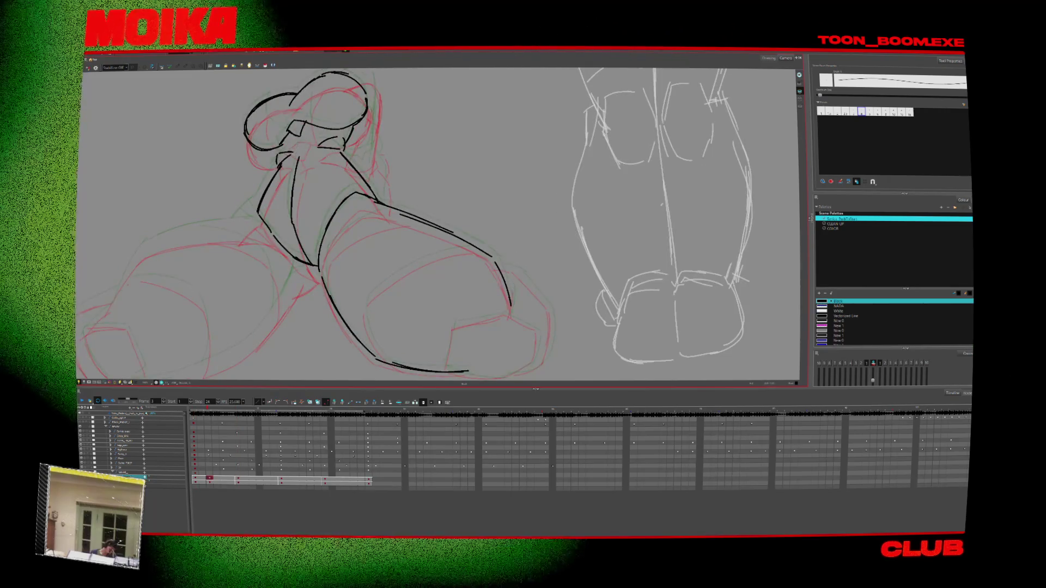
pyautogui.press(',')
pyautogui.press('.')
pyautogui.press(',')
pyautogui.press('.')
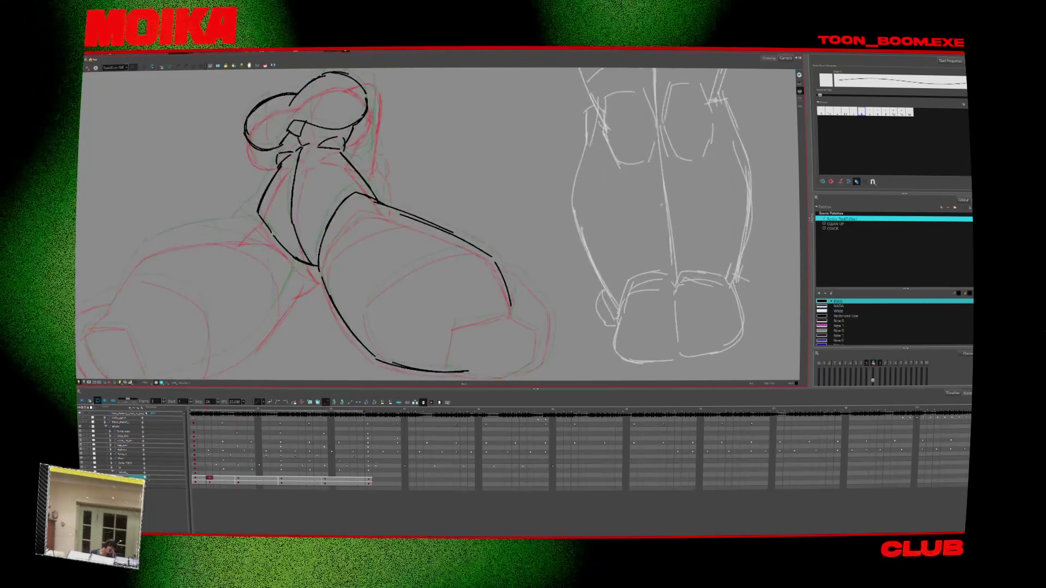
pyautogui.press(',')
pyautogui.press('.')
pyautogui.press(',')
pyautogui.press('.')
pyautogui.press(',')
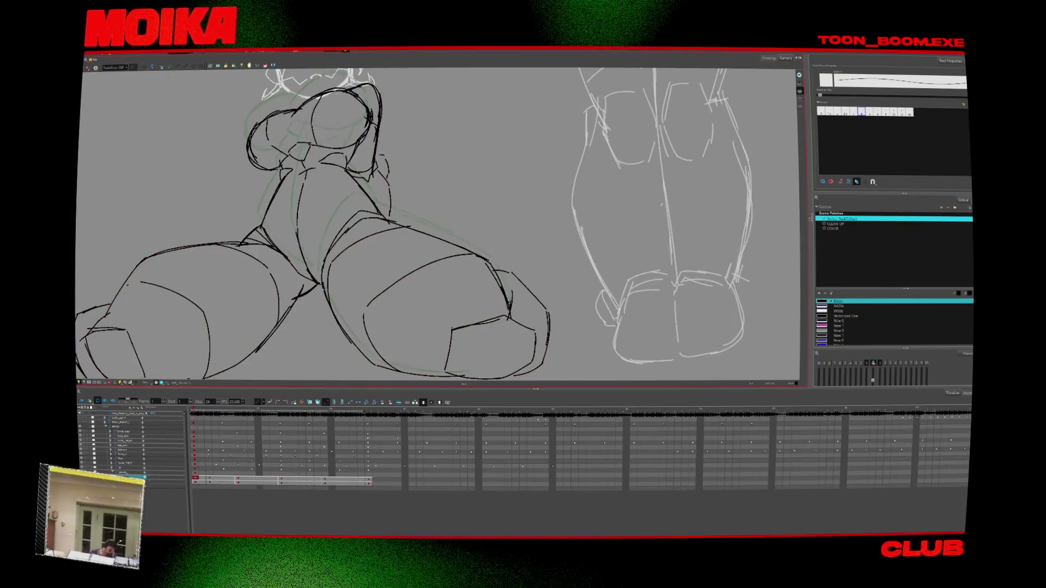
pyautogui.press('.')
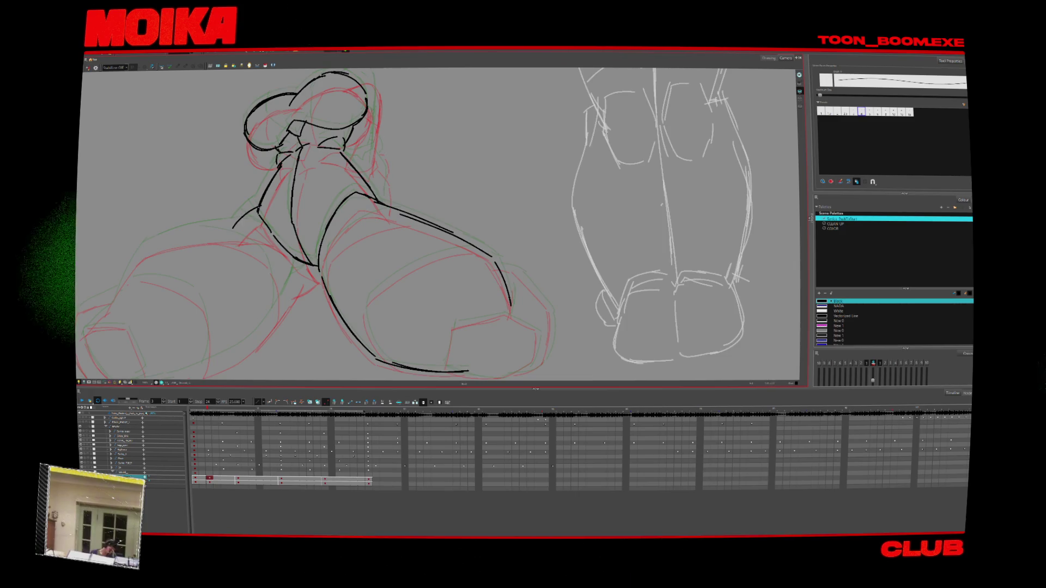
# Ink the upper and lower contours of the left leg, plus an upper segment
pyautogui.scroll(3, 436, 223)
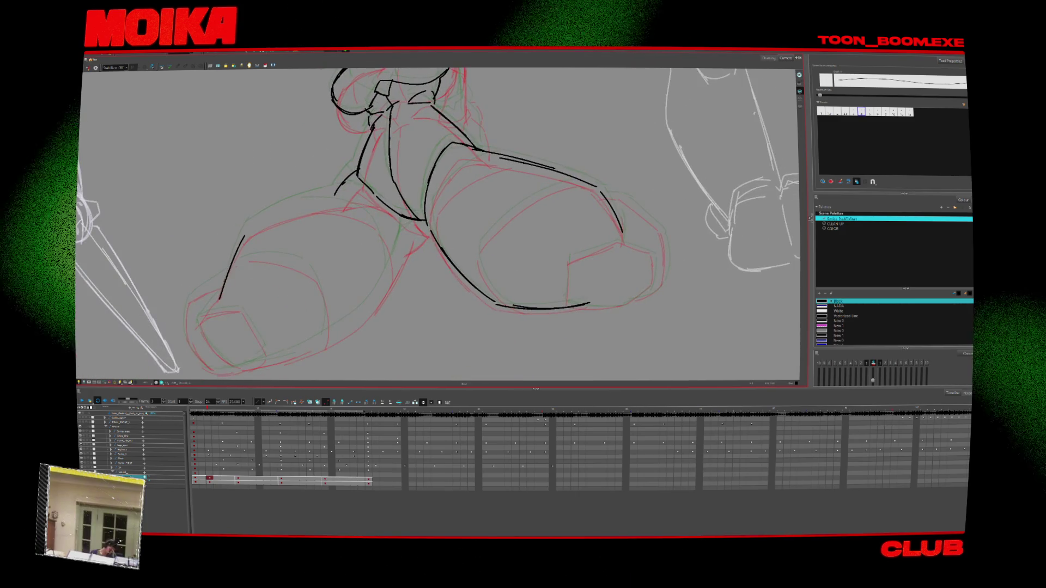
pyautogui.moveTo(245, 228); pyautogui.dragTo(342, 191)
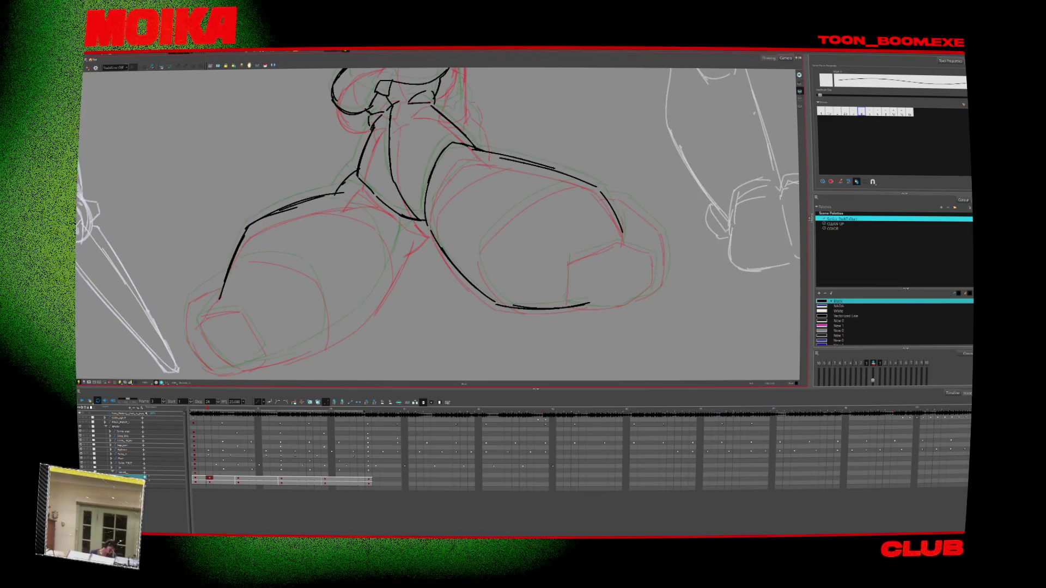
pyautogui.moveTo(400, 242); pyautogui.dragTo(327, 339)
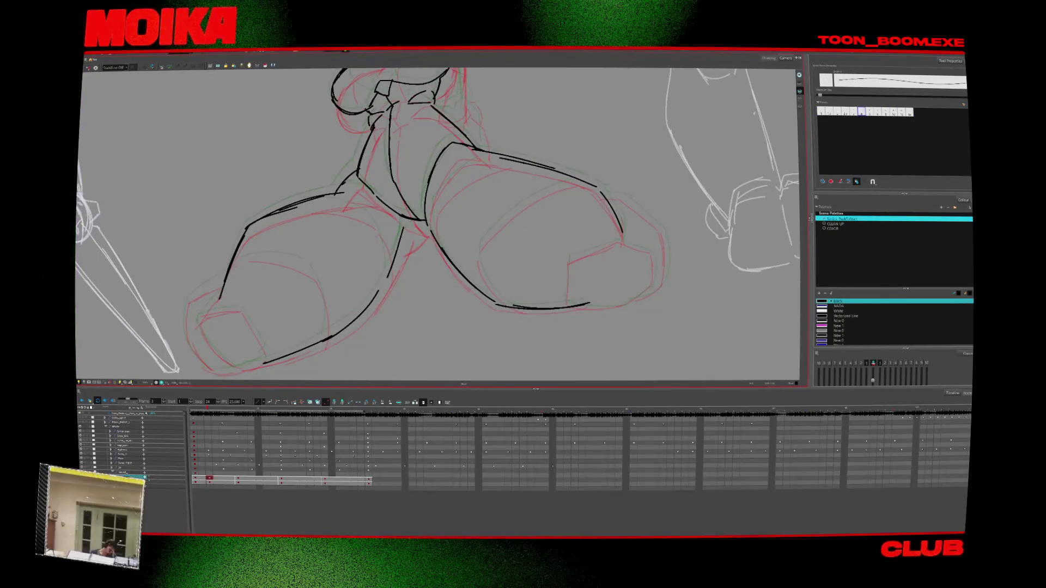
pyautogui.moveTo(403, 228); pyautogui.dragTo(387, 278)
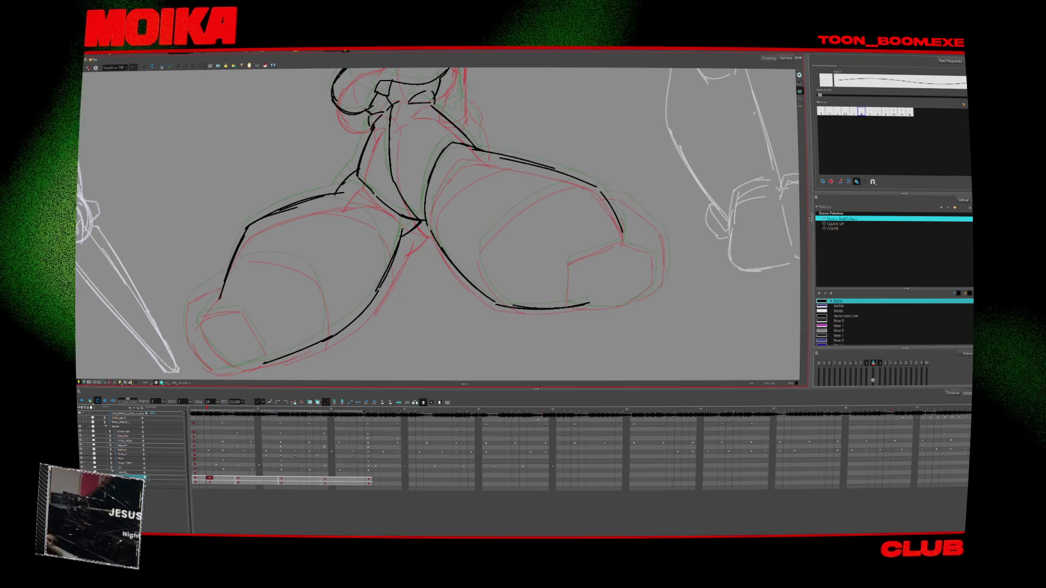
# Ink two curved lines inside the right leg, checking in Mirror View and across frames
pyautogui.press('4')
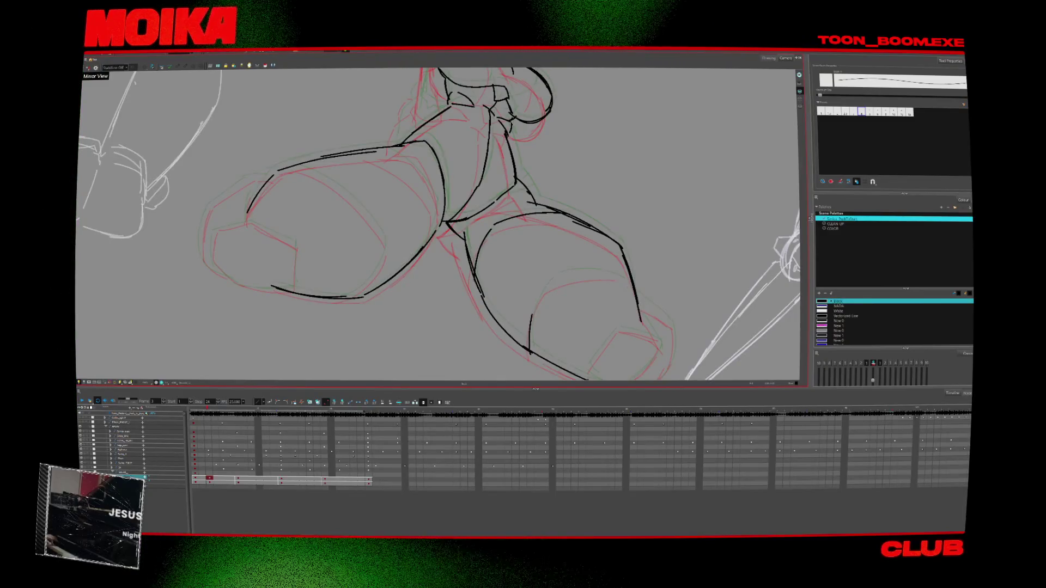
pyautogui.moveTo(529, 353); pyautogui.dragTo(596, 272)
pyautogui.press('4')
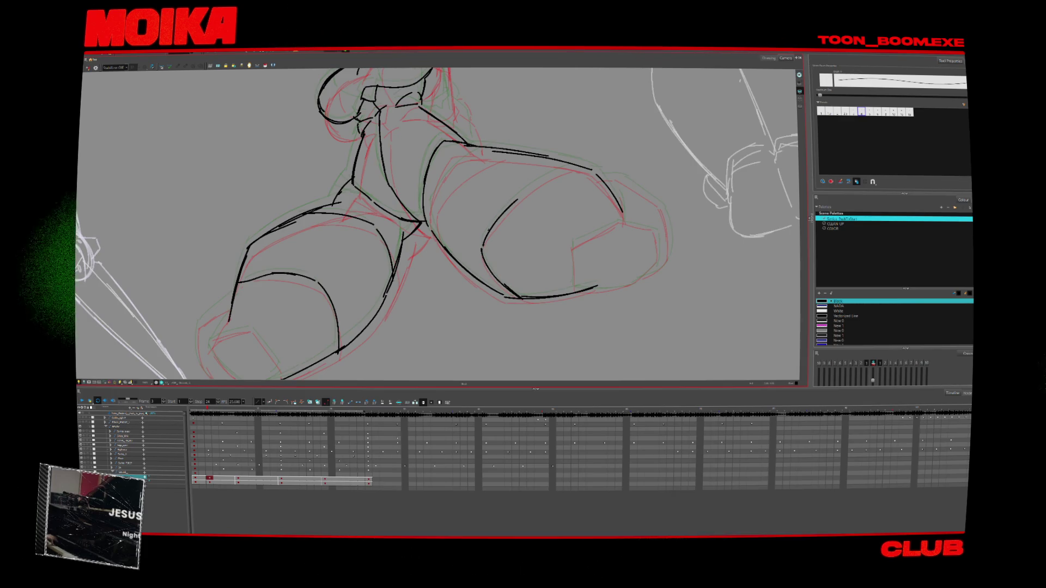
pyautogui.moveTo(496, 218); pyautogui.dragTo(570, 168)
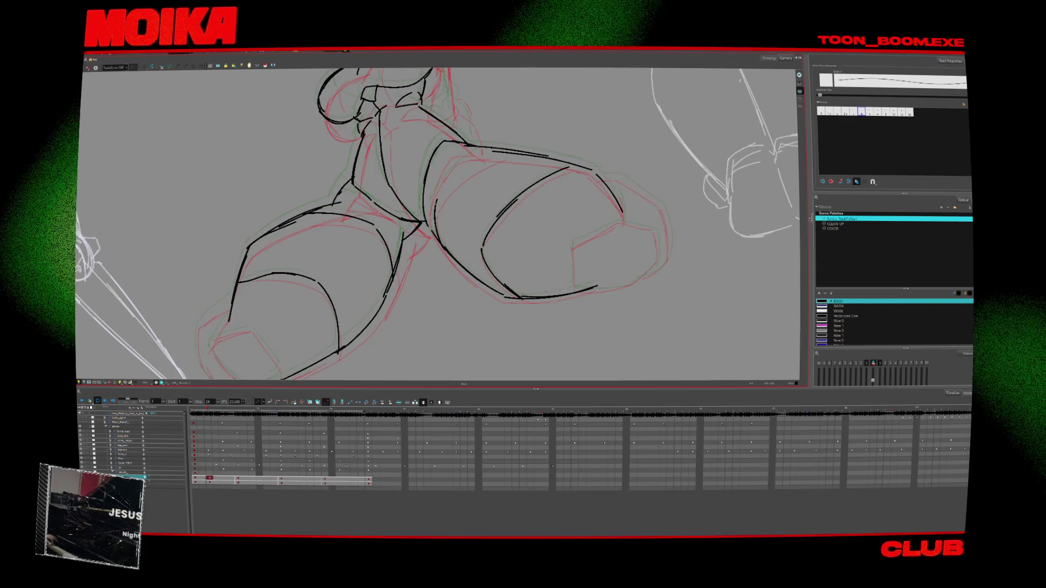
pyautogui.press('.')
pyautogui.press('.')
pyautogui.press(',')
pyautogui.press(',')
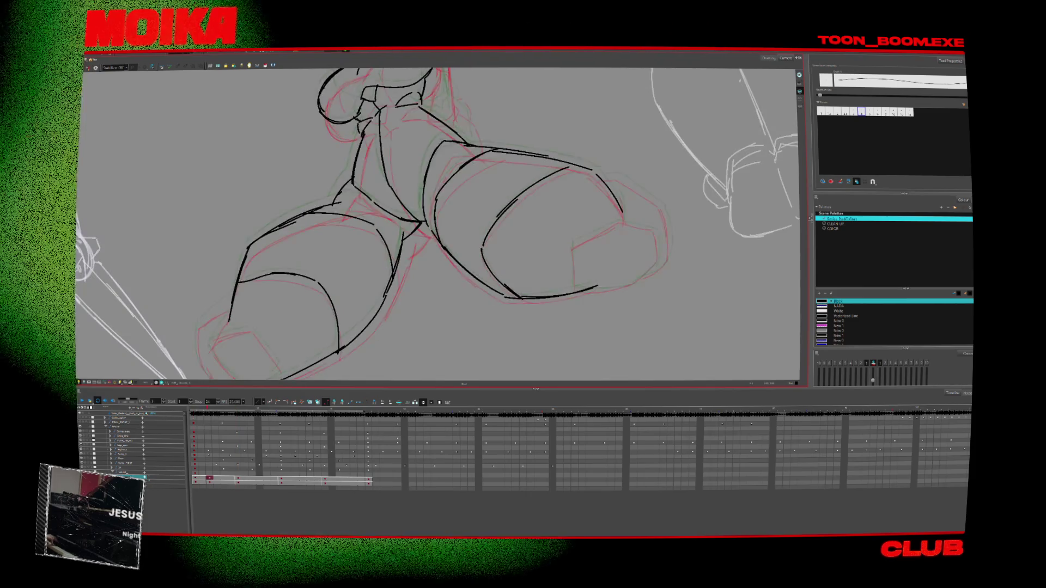
pyautogui.press('2')
pyautogui.press('2')
pyautogui.press('2')
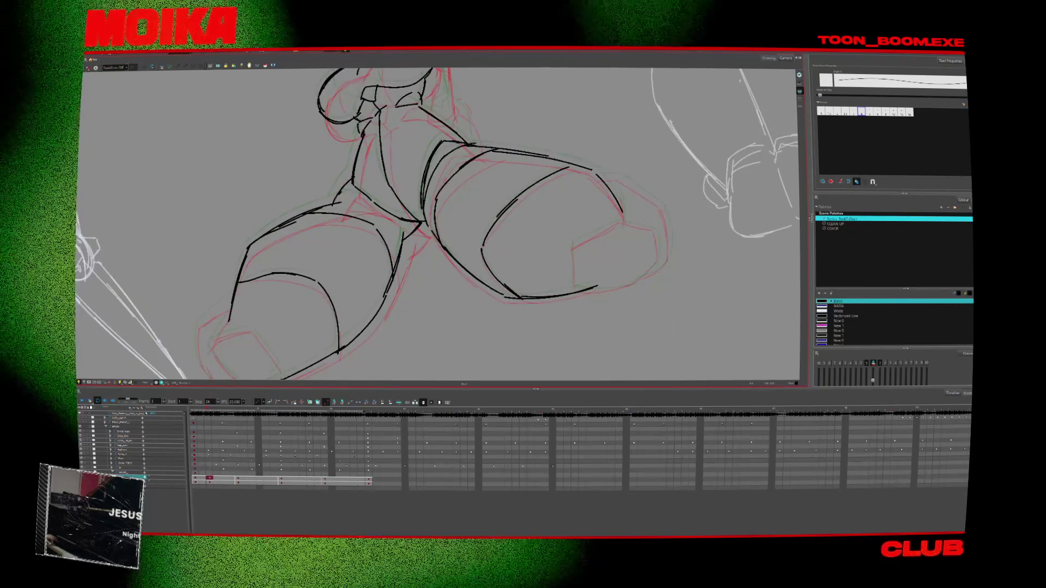
pyautogui.press(',')
pyautogui.press(',')
pyautogui.press(',')
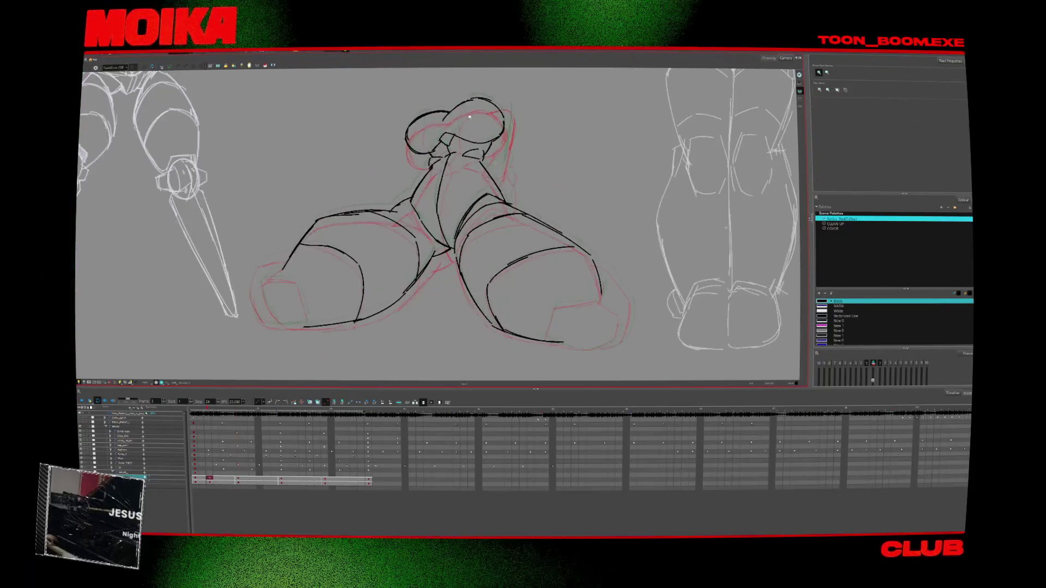
pyautogui.press('.')
pyautogui.press(',')
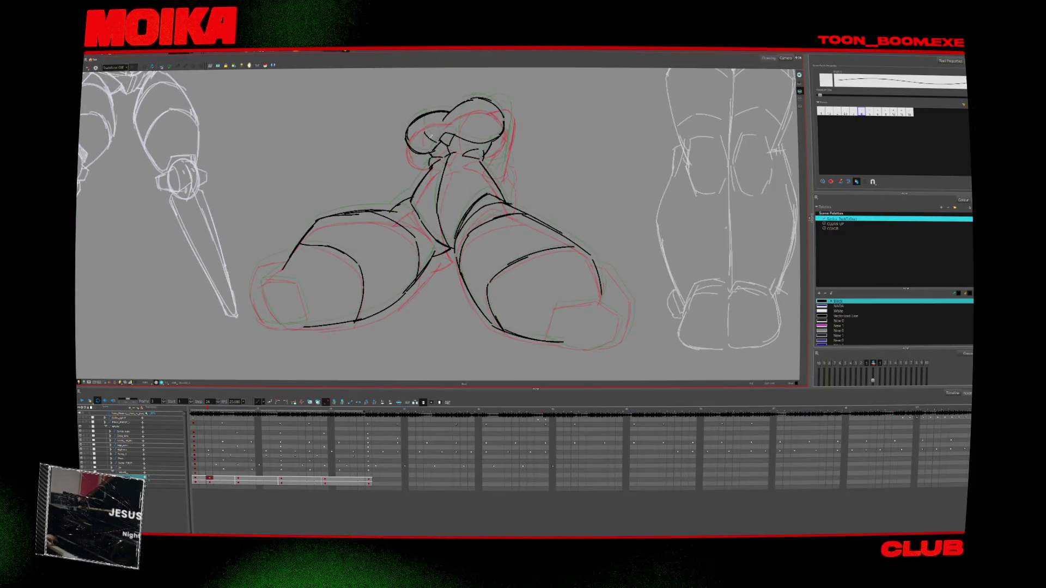
pyautogui.press('.')
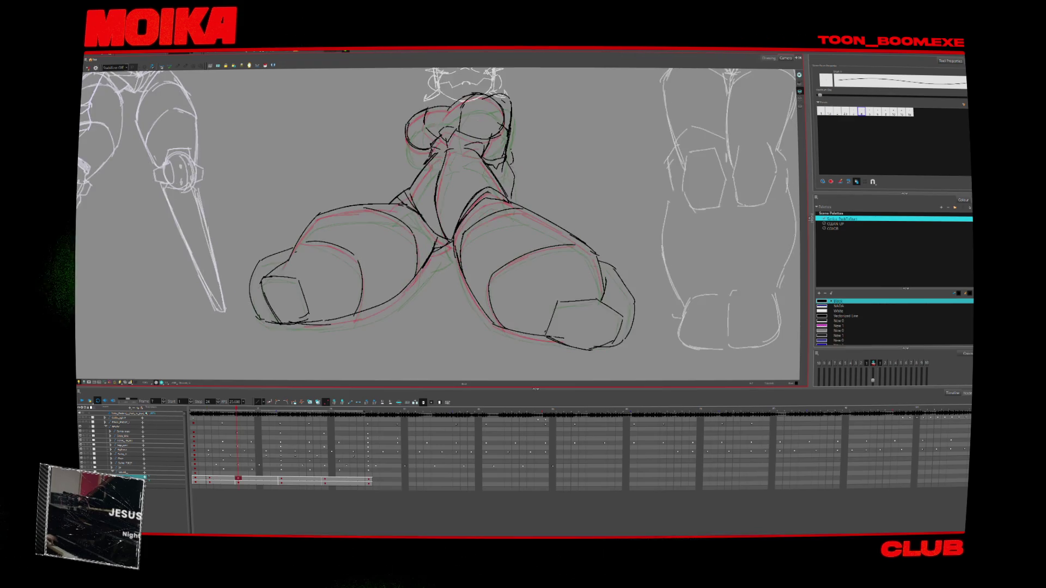
pyautogui.press(',')
pyautogui.press('.')
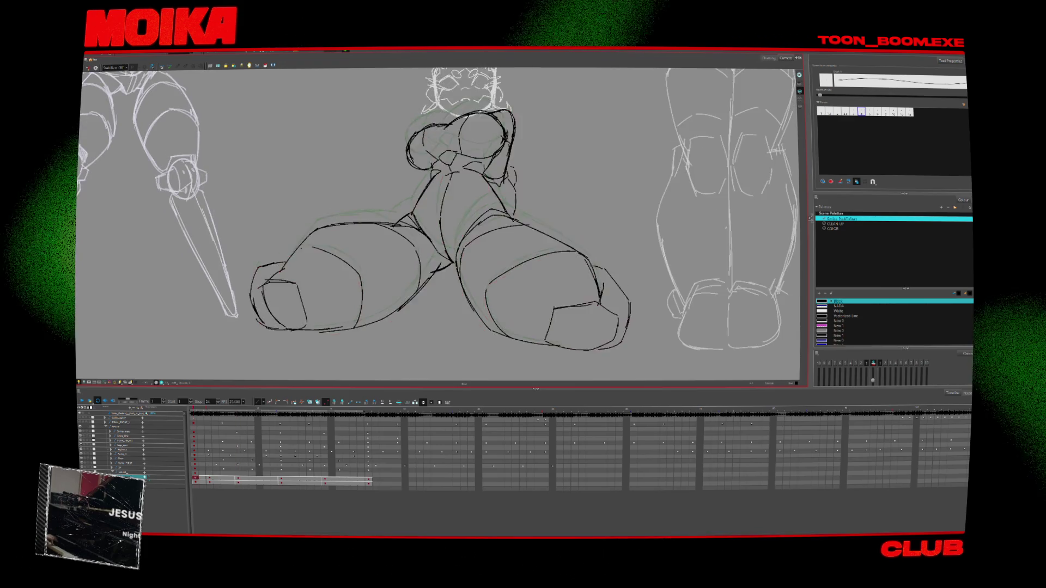
pyautogui.press('.')
pyautogui.press(',')
pyautogui.press(',')
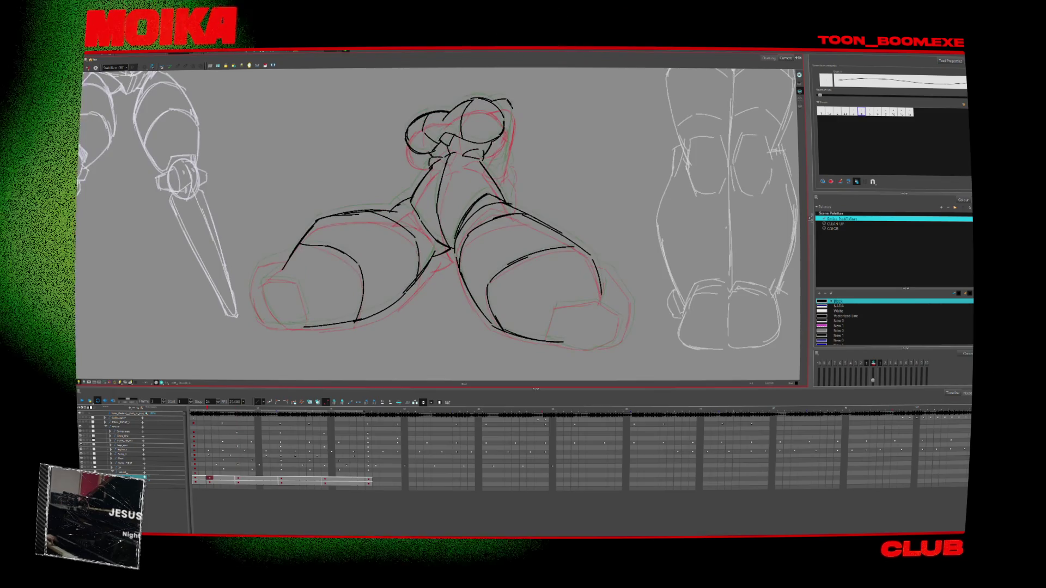
pyautogui.press('.')
pyautogui.press(',')
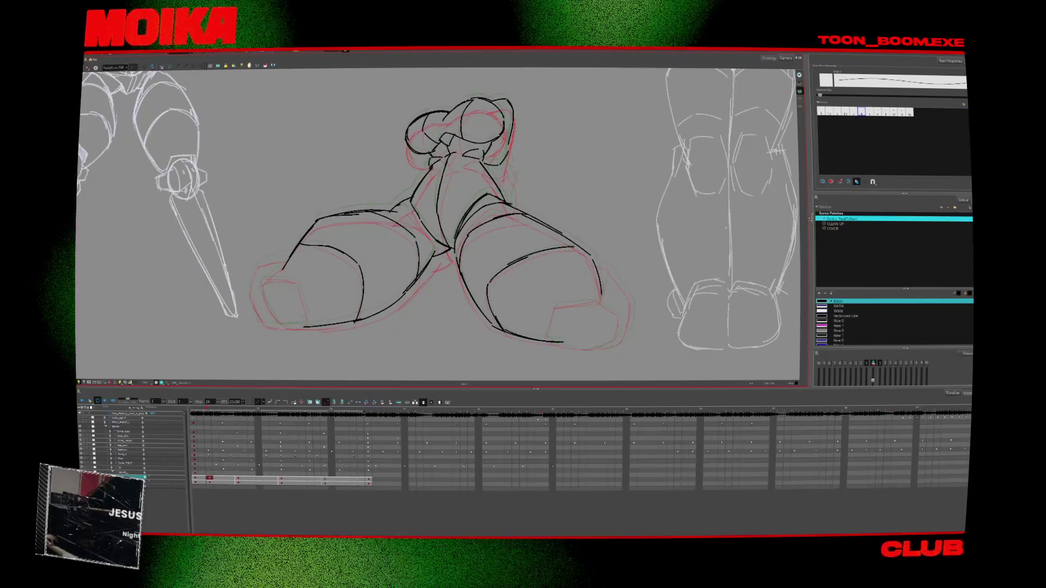
pyautogui.press('.')
pyautogui.press(',')
pyautogui.press('.')
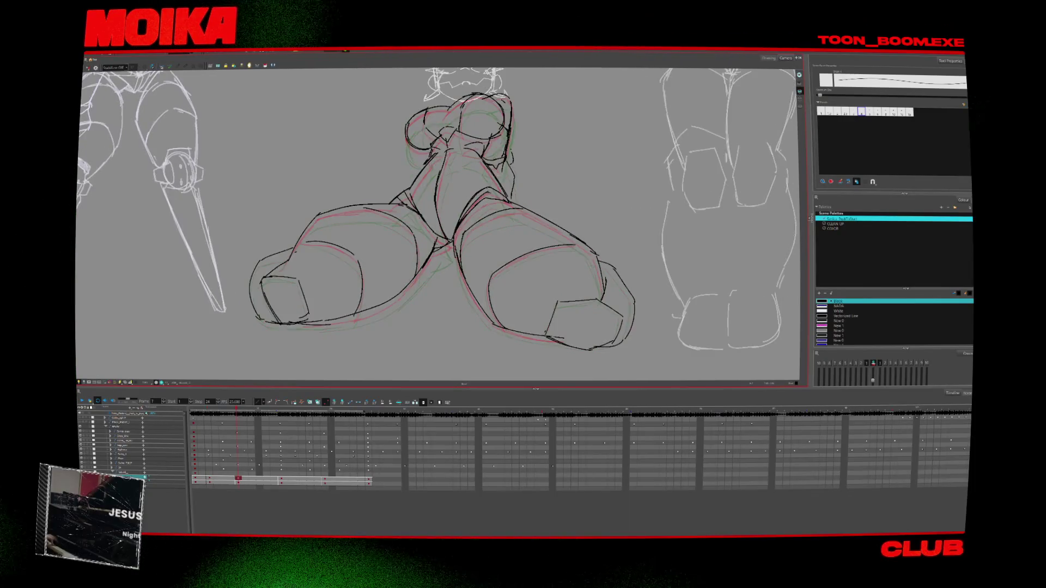
pyautogui.press('.')
pyautogui.press(',')
pyautogui.press(',')
pyautogui.press('.')
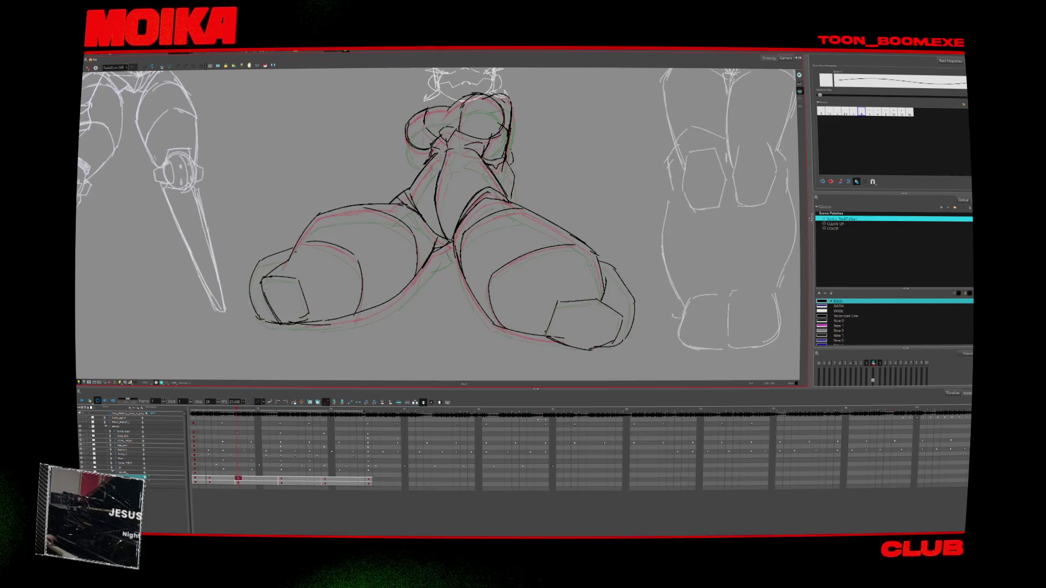
pyautogui.press('.')
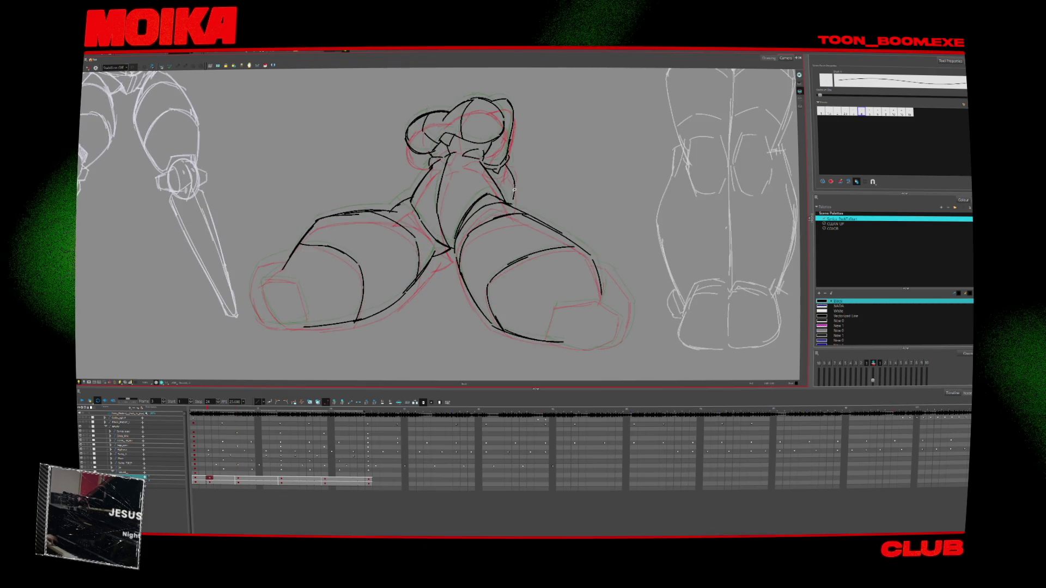
pyautogui.press('.')
pyautogui.press(',')
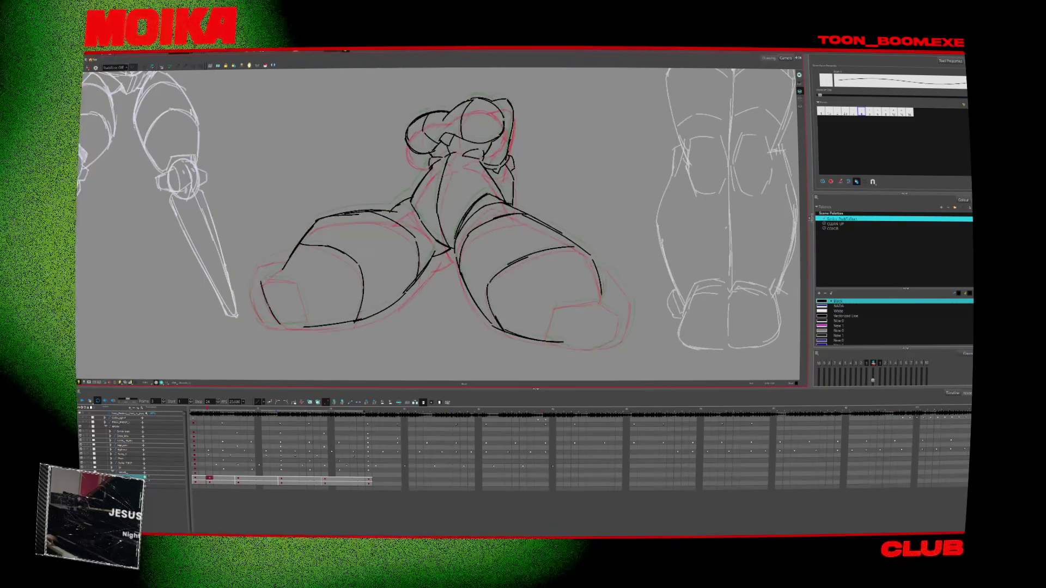
pyautogui.click(87, 67)
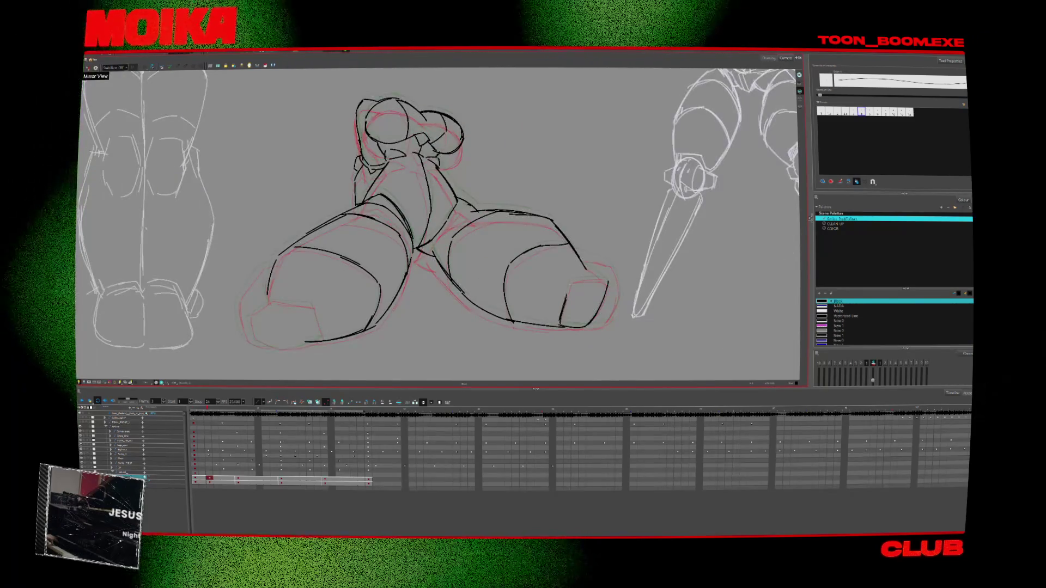
# Outline the front foot's lower-left edges and the top edge of its toe
pyautogui.click(87, 68)
pyautogui.press('.')
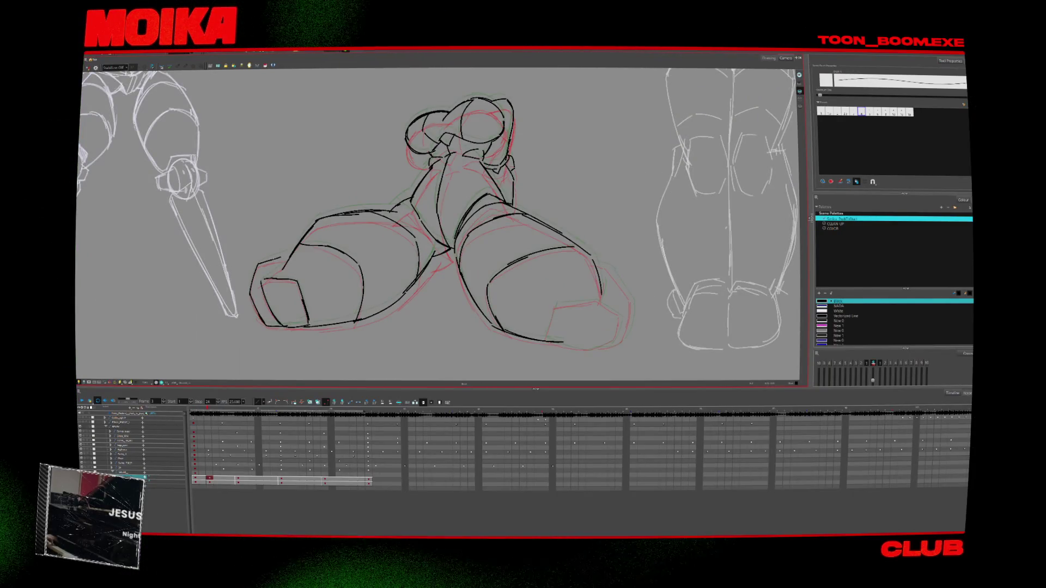
pyautogui.press('.')
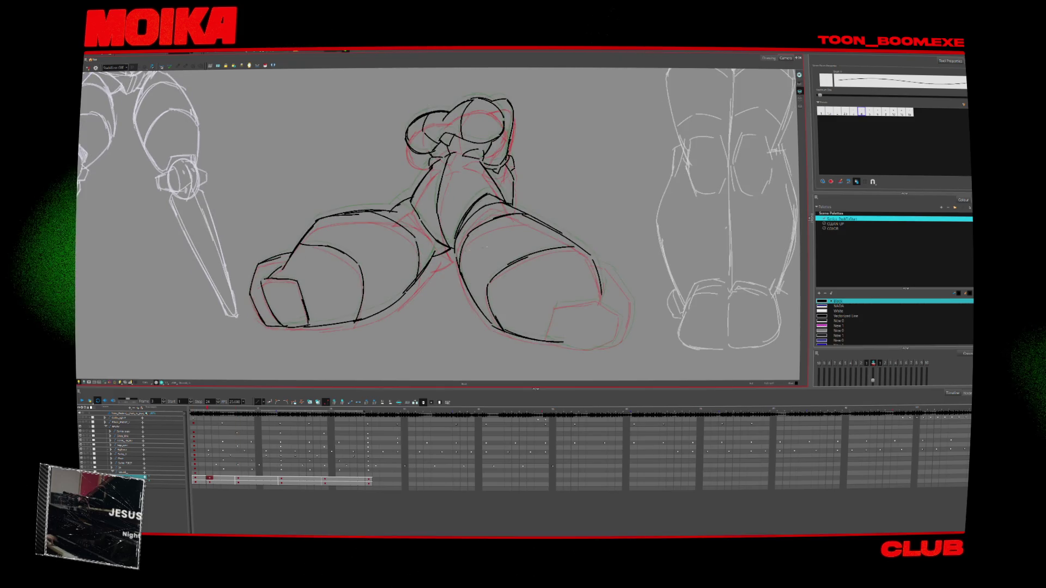
pyautogui.click(88, 68)
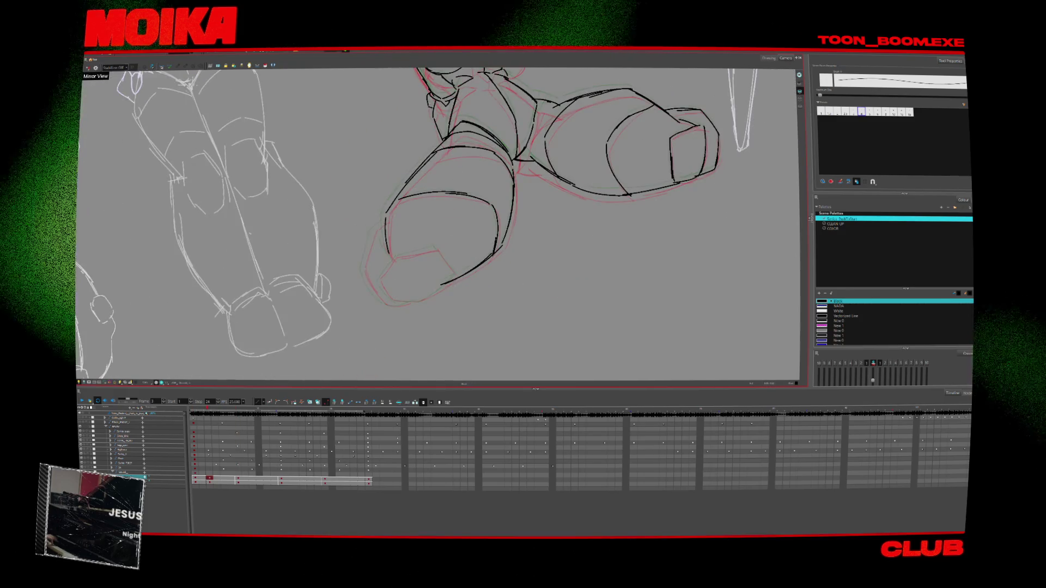
pyautogui.moveTo(398, 255); pyautogui.dragTo(436, 296)
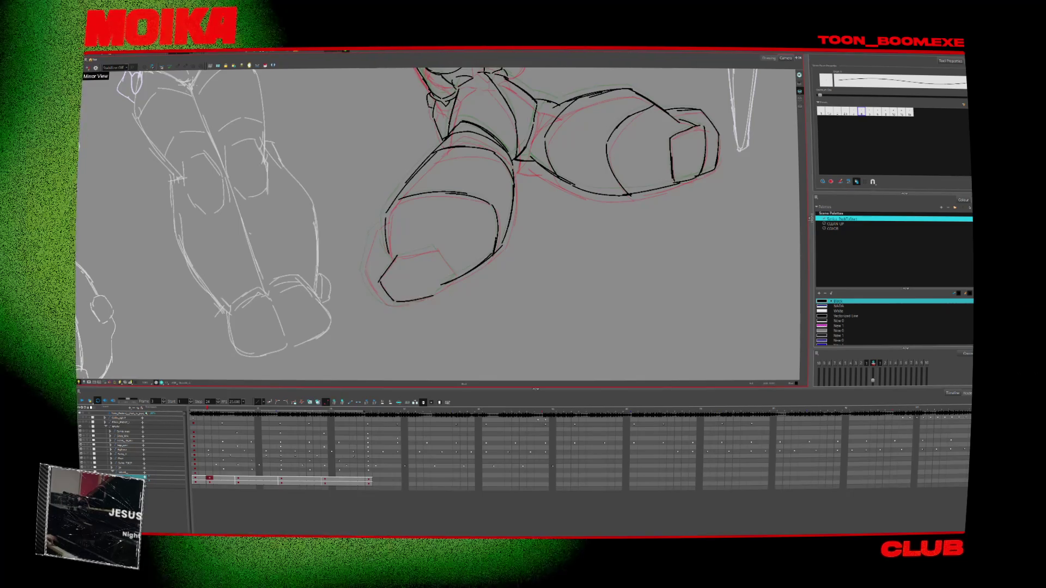
pyautogui.moveTo(396, 256); pyautogui.dragTo(460, 277)
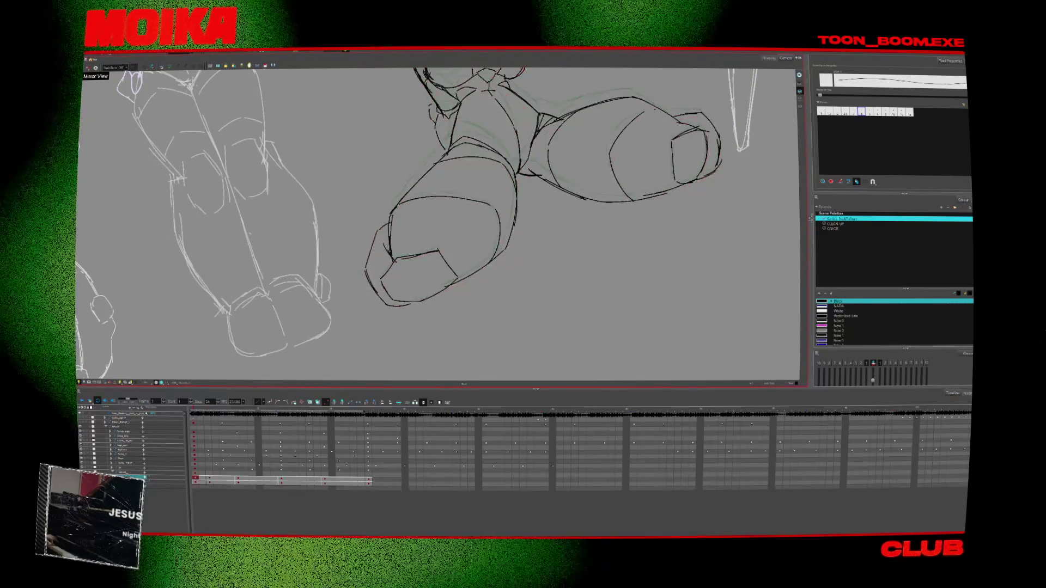
pyautogui.moveTo(364, 267); pyautogui.dragTo(406, 304)
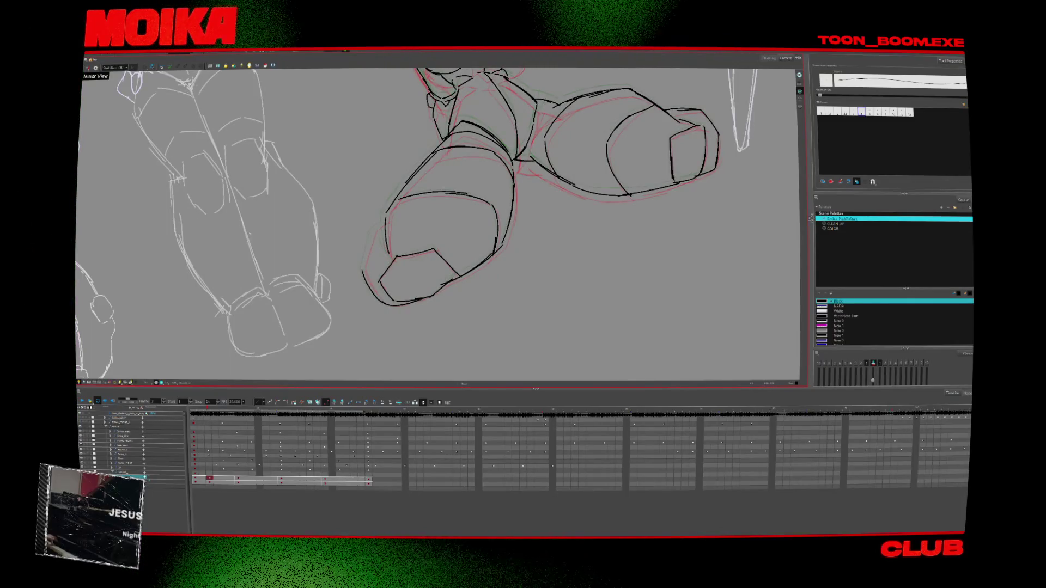
# Straighten the view so both feet sit level and compare neighbouring drawings
pyautogui.hotkey('shift', 'x')
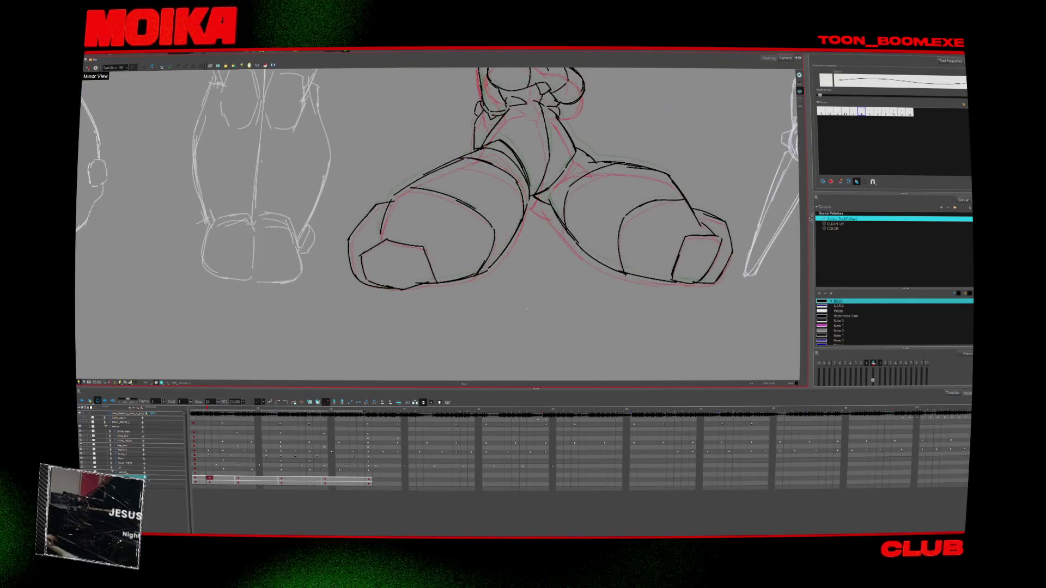
pyautogui.press('.')
pyautogui.press(',')
pyautogui.press('.')
pyautogui.press(',')
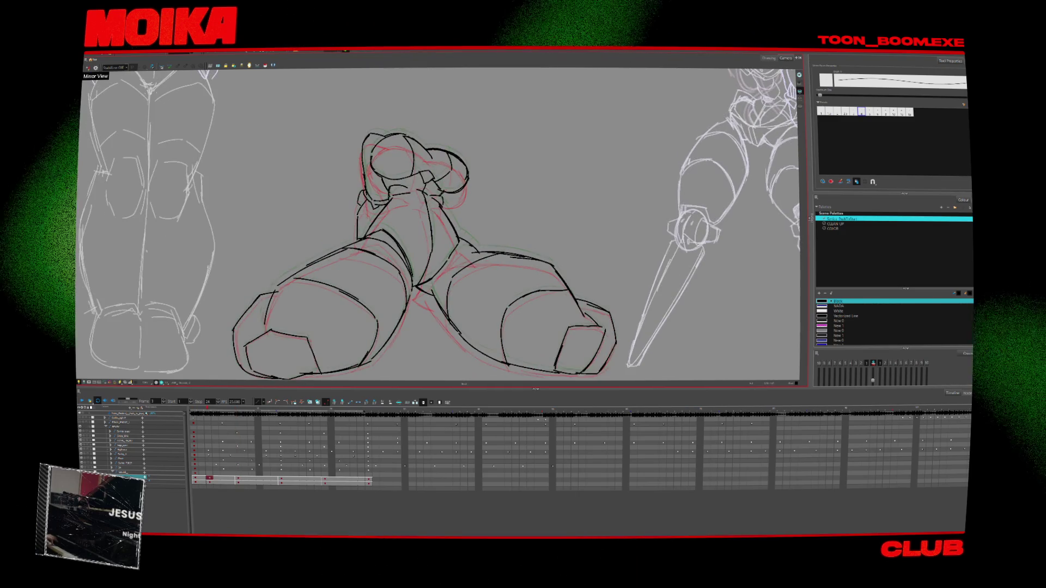
pyautogui.press('.')
pyautogui.press(',')
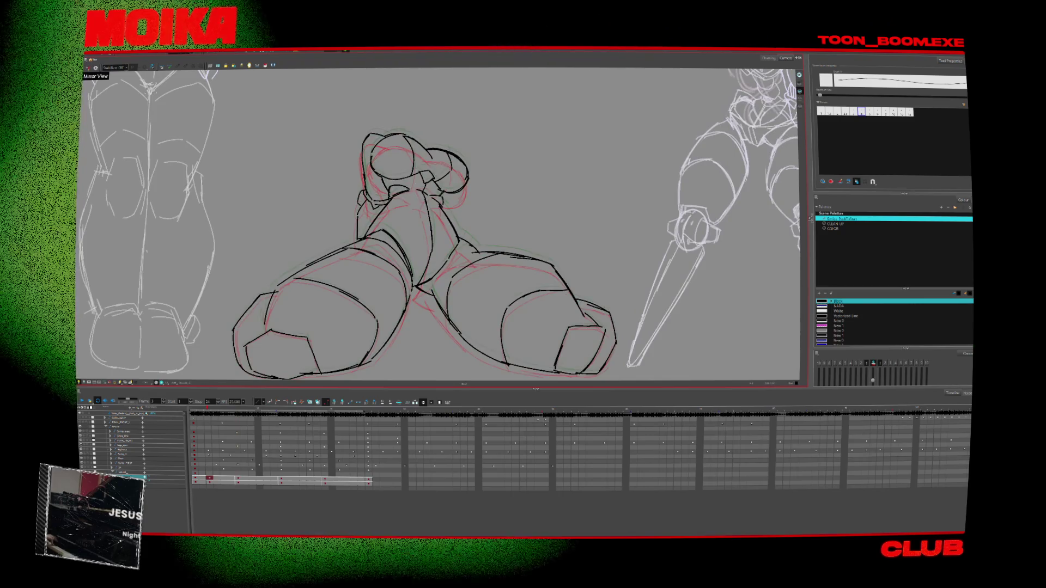
pyautogui.press('.')
pyautogui.press('.')
pyautogui.press('.')
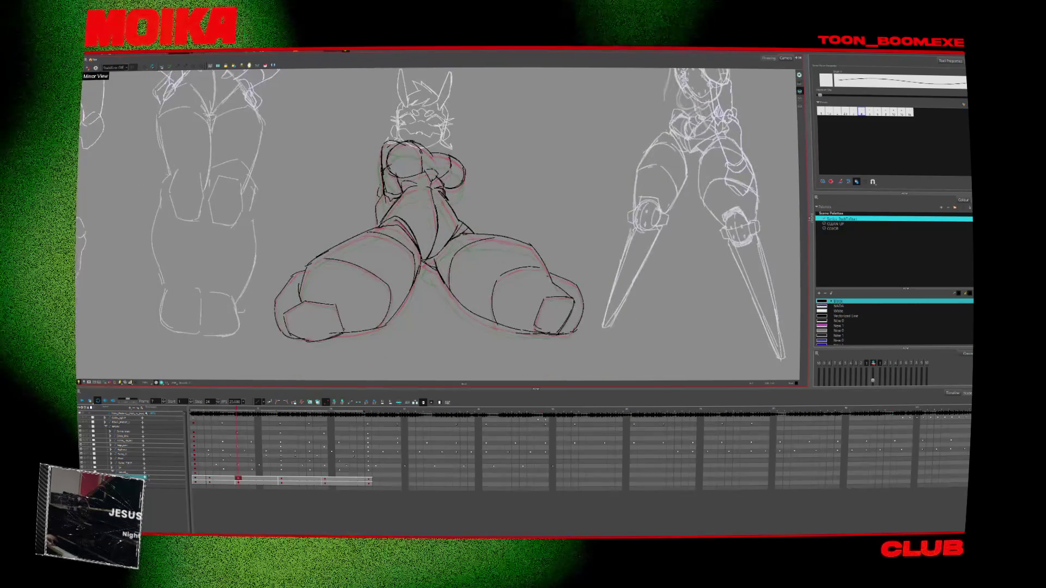
# Zoom out to the lineup at frame 1, then select frame 3's foreshortened pose drawing
pyautogui.click(125, 383)
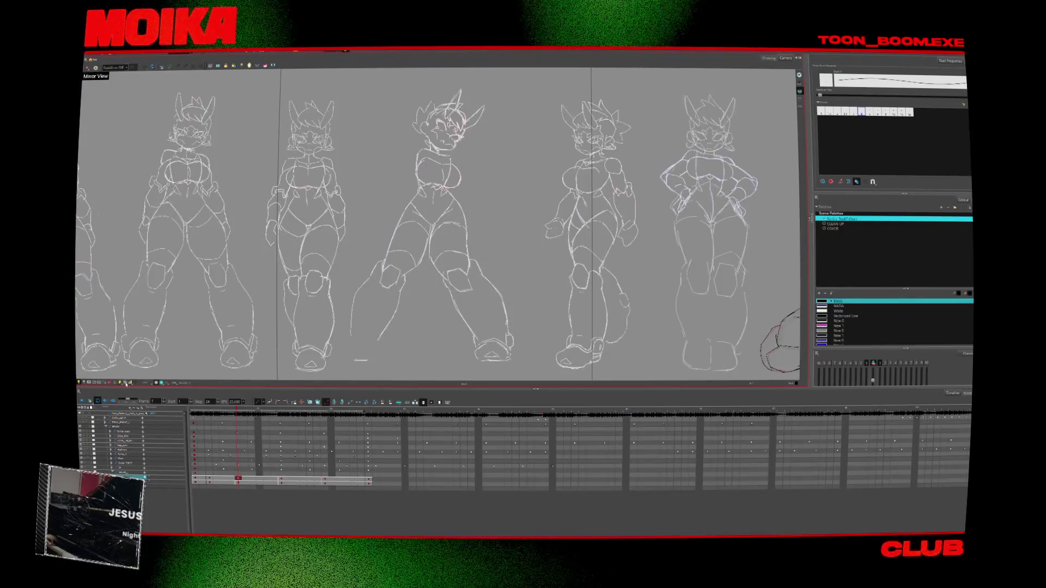
pyautogui.click(189, 415)
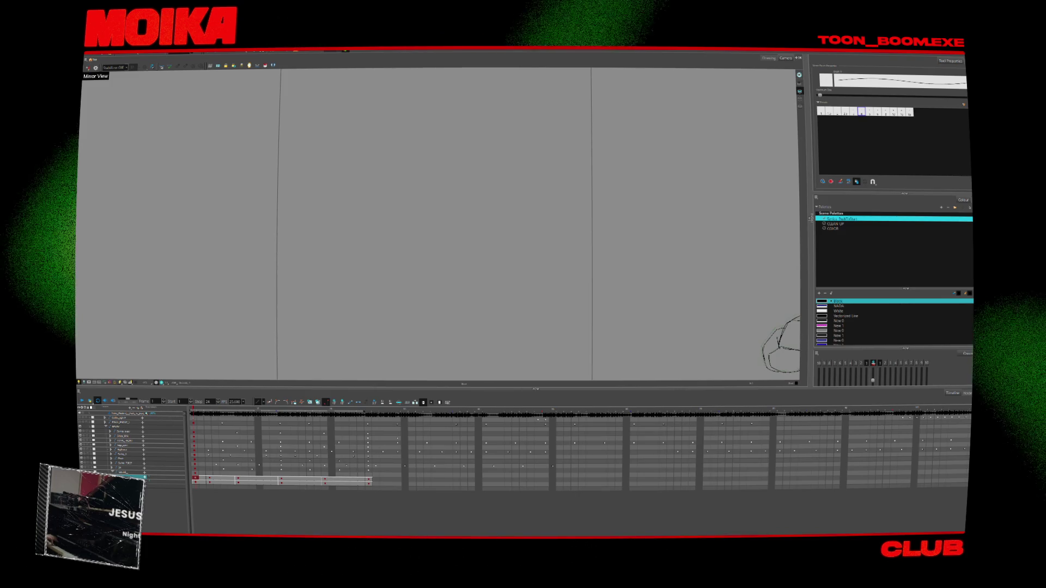
pyautogui.press('Delete')
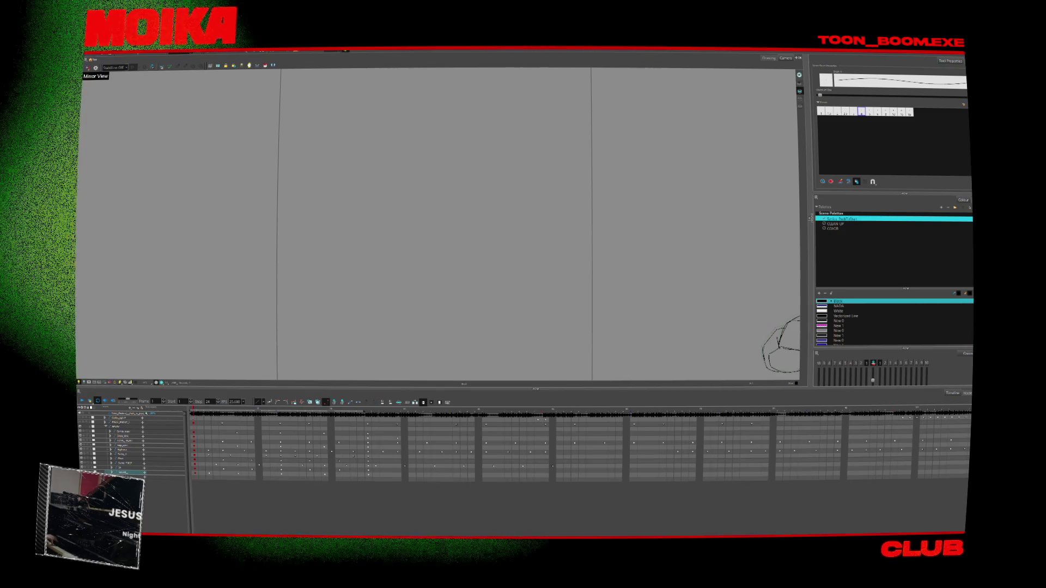
pyautogui.hotkey('ctrl', 'z')
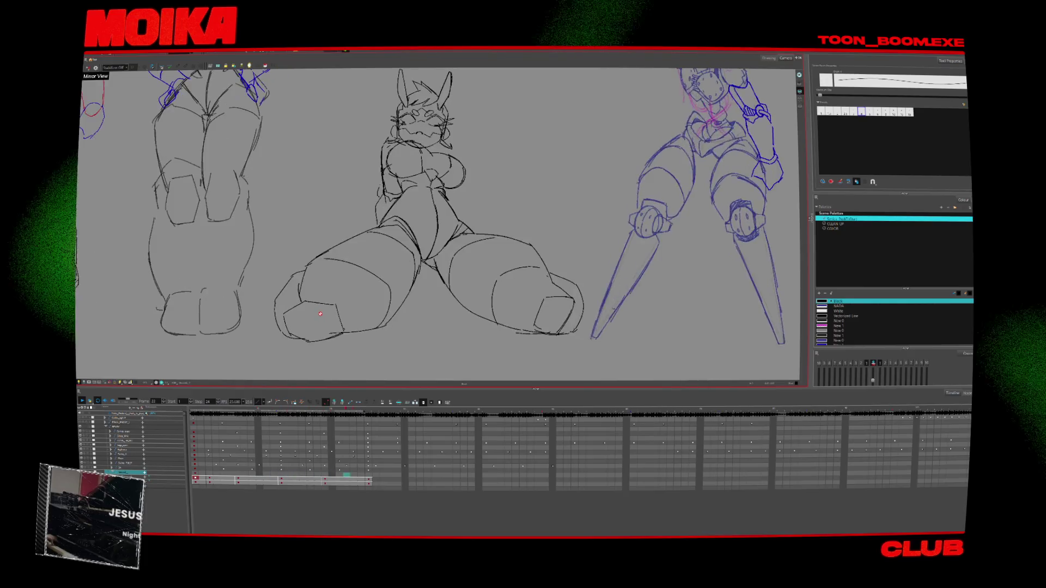
pyautogui.click(210, 479)
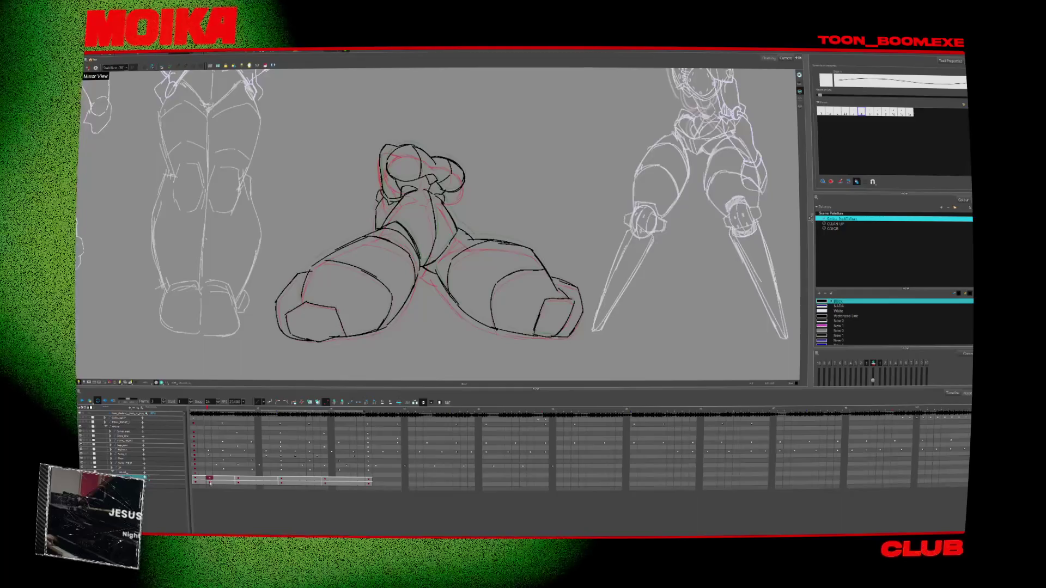
# Zoom in on the red head sketch and draw a short black stroke near the neck
pyautogui.press(',')
pyautogui.press(',')
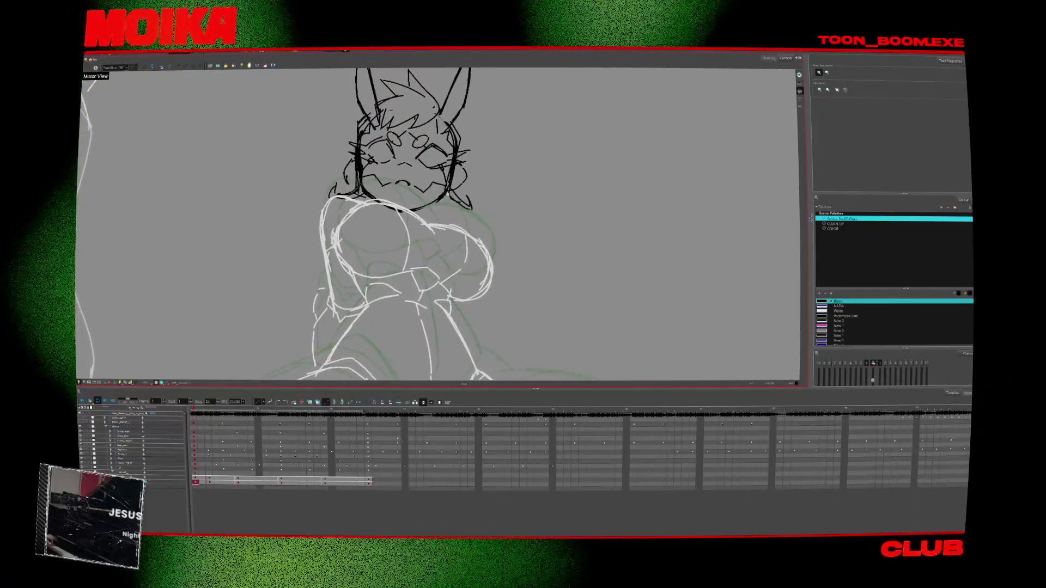
pyautogui.press('.')
pyautogui.press('.')
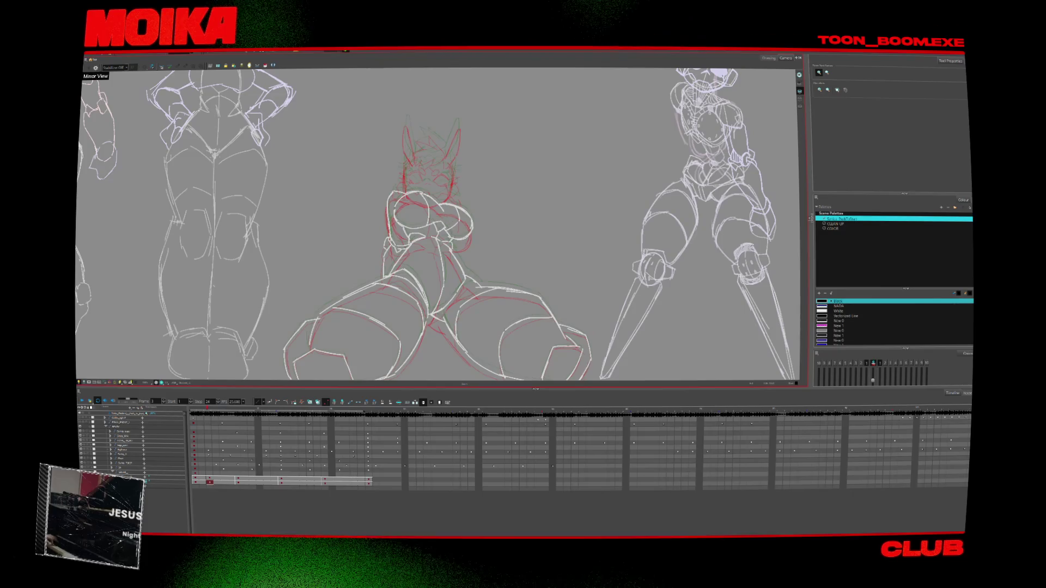
pyautogui.scroll(3, 429, 171)
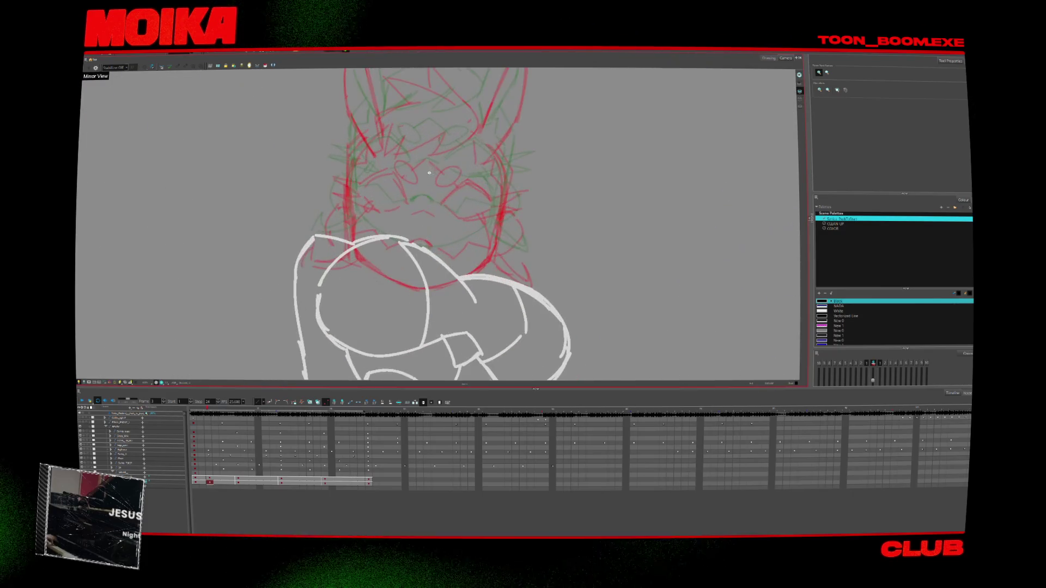
pyautogui.hotkey('alt', 'b')
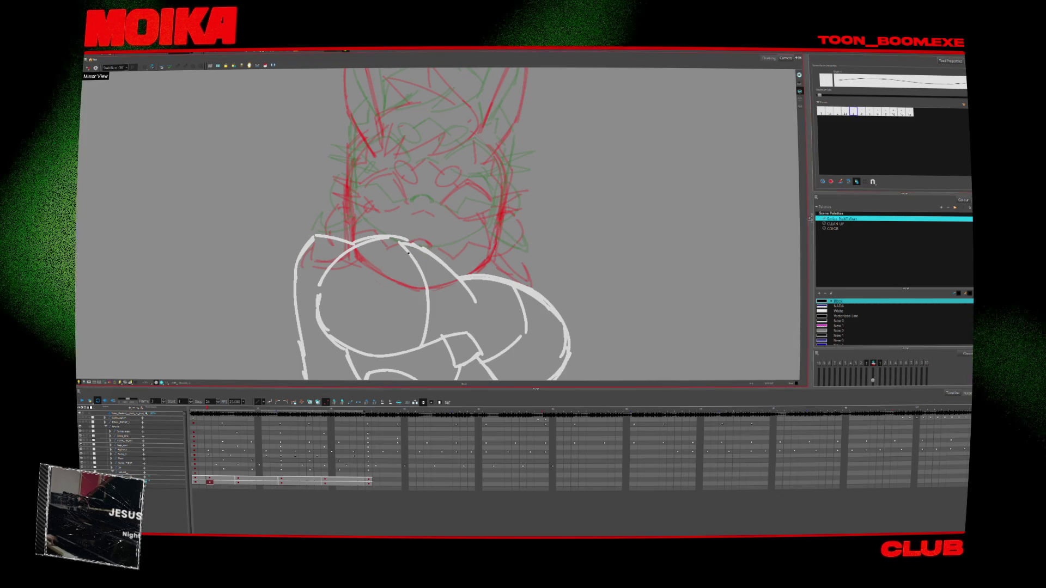
pyautogui.moveTo(413, 256); pyautogui.dragTo(437, 256)
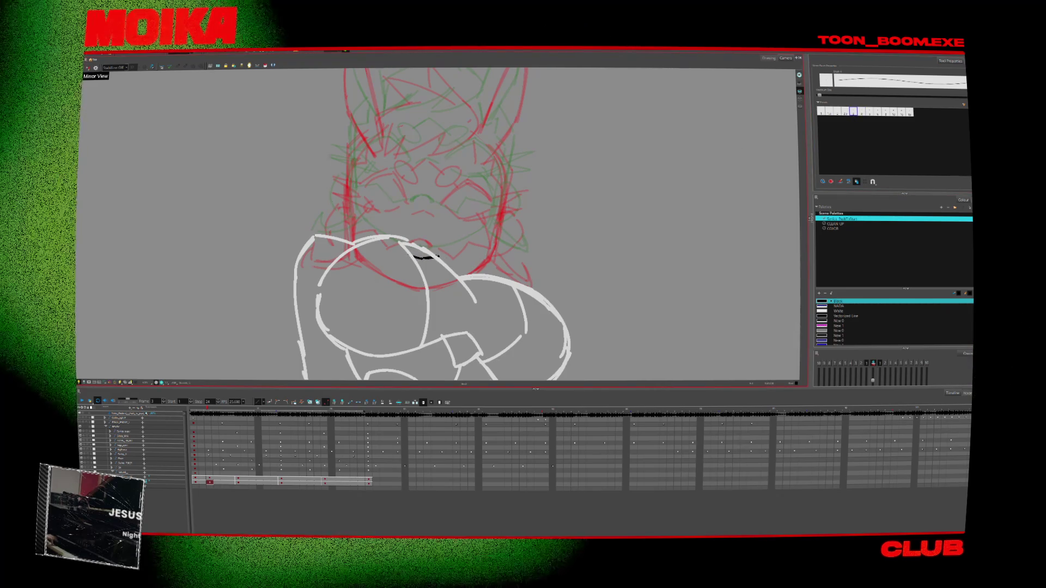
# Select the head drawing and drag it about 70 px higher above the body
pyautogui.hotkey('alt', 's')
pyautogui.click(414, 256)
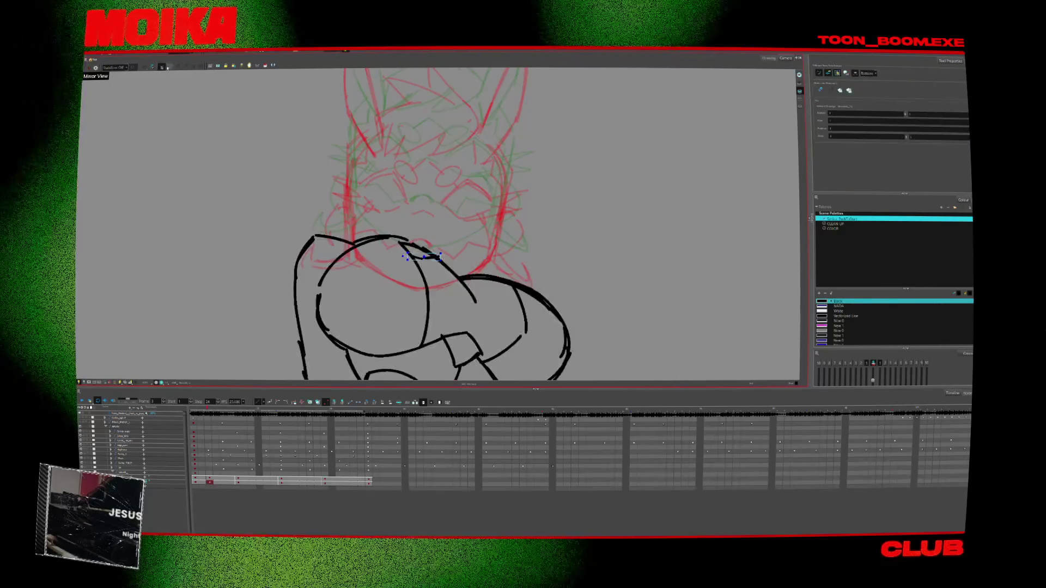
pyautogui.press(',')
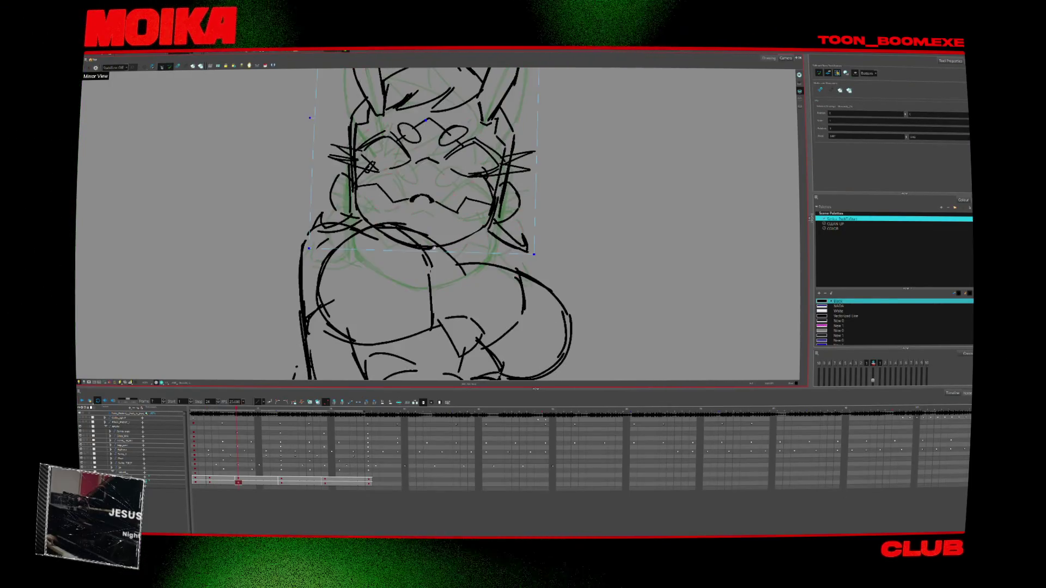
pyautogui.press('.')
pyautogui.press(',')
pyautogui.moveTo(468, 263); pyautogui.dragTo(473, 226)
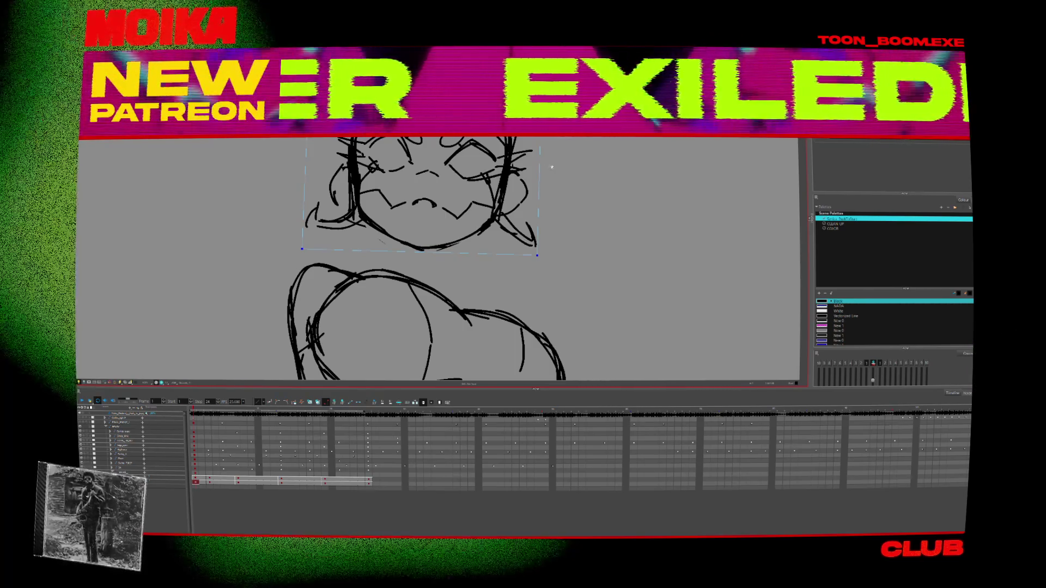
# Advance to the next drawing and rotate the view onto the character
pyautogui.press('.')
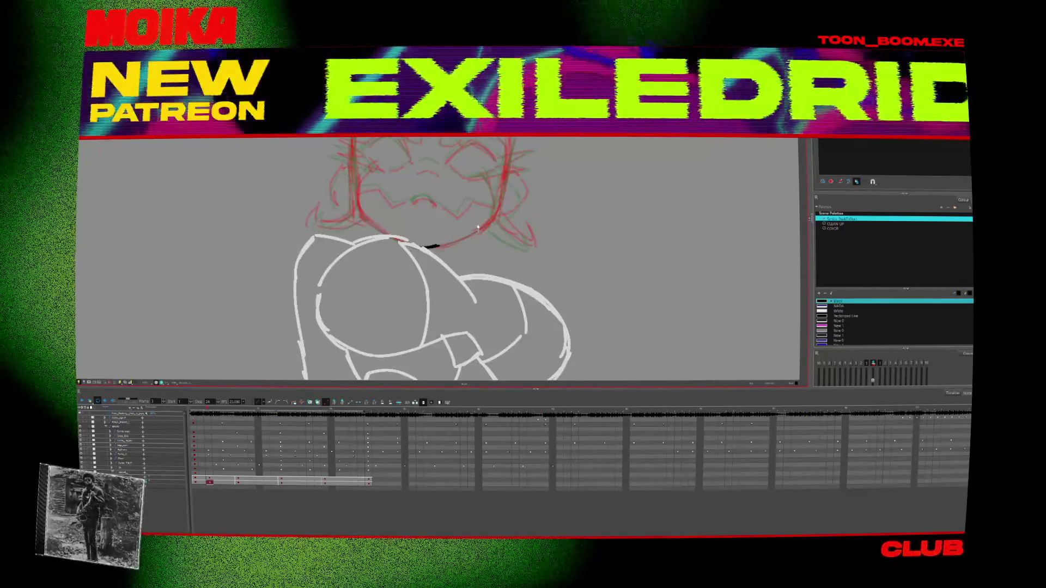
pyautogui.press('v')
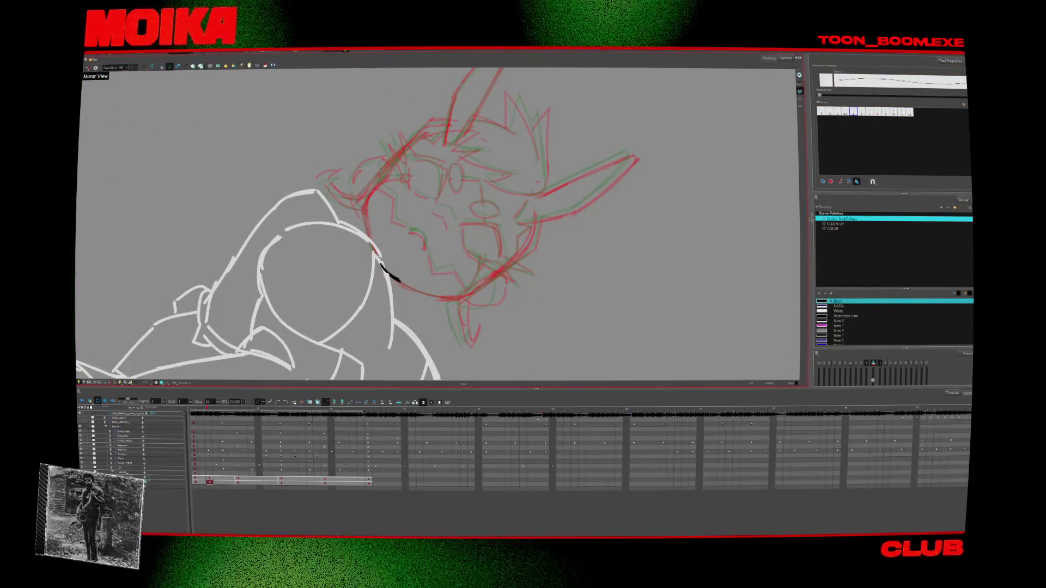
# Ink both bunny ears: the left ear's outer and inner lines and the right ear up to its tip
pyautogui.moveTo(545, 164); pyautogui.dragTo(479, 120)
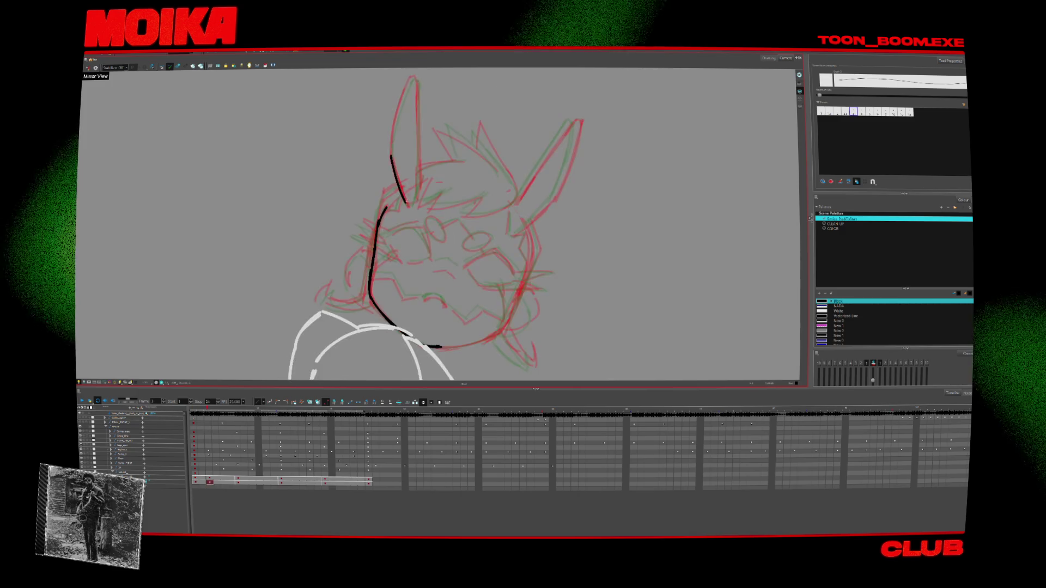
pyautogui.moveTo(412, 82)
pyautogui.mouseDown()
pyautogui.moveTo(391, 143)
pyautogui.moveTo(417, 200)
pyautogui.mouseUp()
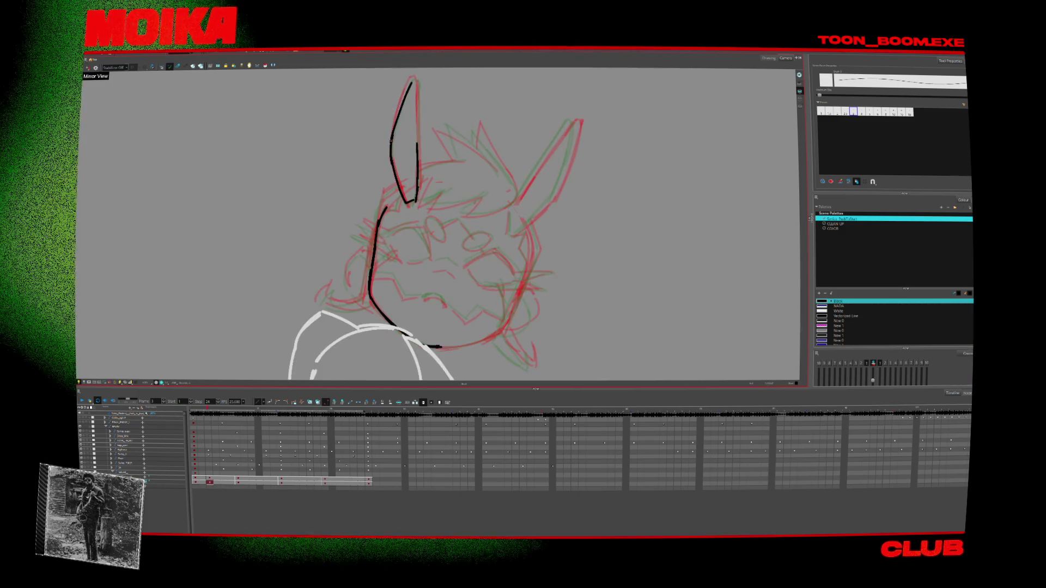
pyautogui.moveTo(566, 229)
pyautogui.mouseDown()
pyautogui.moveTo(523, 163)
pyautogui.moveTo(480, 136)
pyautogui.mouseUp()
pyautogui.moveTo(495, 172)
pyautogui.mouseDown()
pyautogui.moveTo(519, 184)
pyautogui.moveTo(500, 204)
pyautogui.mouseUp()
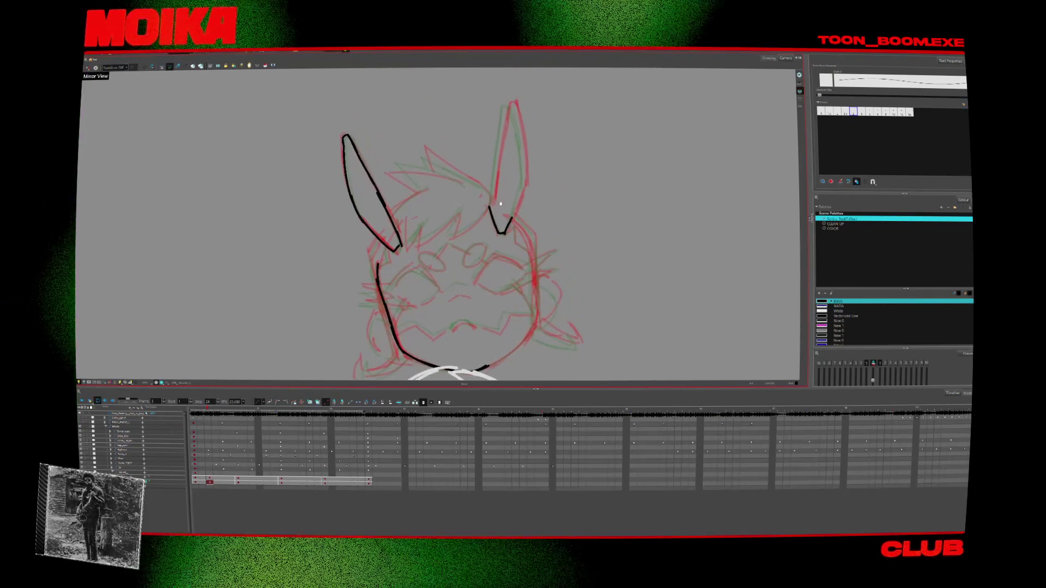
pyautogui.moveTo(502, 139); pyautogui.dragTo(510, 105)
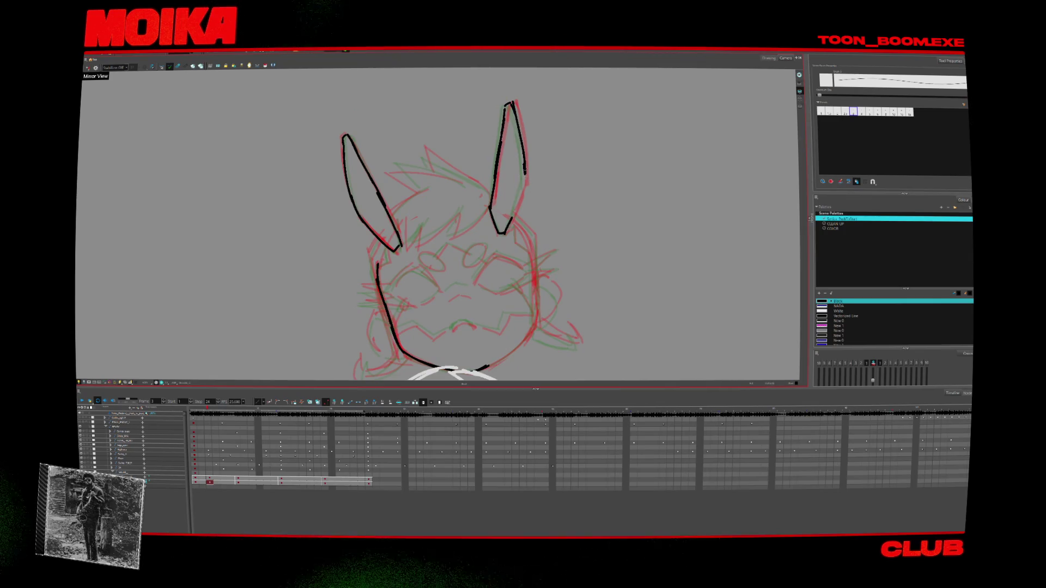
# Ink the spiky hair tuft, a zigzag strand, the left hair edge and the right ear's base
pyautogui.moveTo(490, 152); pyautogui.dragTo(462, 141)
pyautogui.moveTo(391, 204)
pyautogui.mouseDown()
pyautogui.moveTo(410, 153)
pyautogui.moveTo(440, 156)
pyautogui.moveTo(431, 136)
pyautogui.moveTo(403, 147)
pyautogui.moveTo(482, 154)
pyautogui.moveTo(517, 188)
pyautogui.mouseUp()
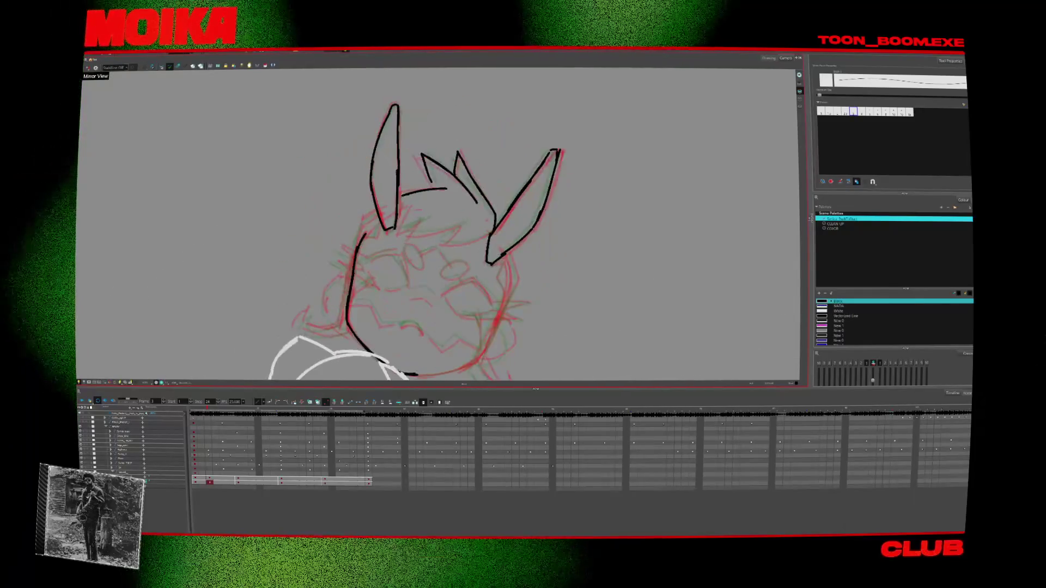
pyautogui.moveTo(405, 232); pyautogui.dragTo(427, 218)
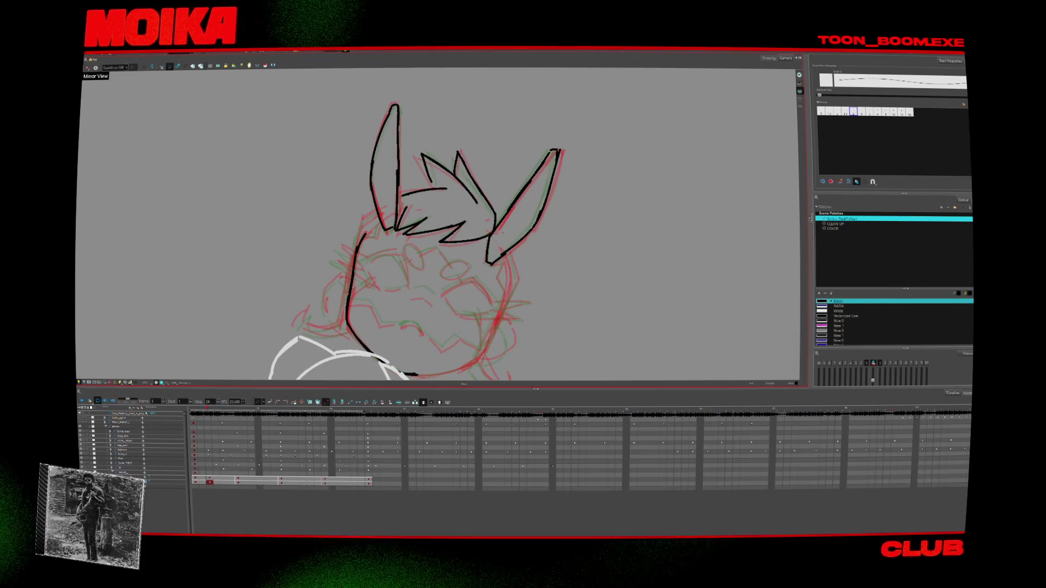
pyautogui.hotkey('shift', 'x')
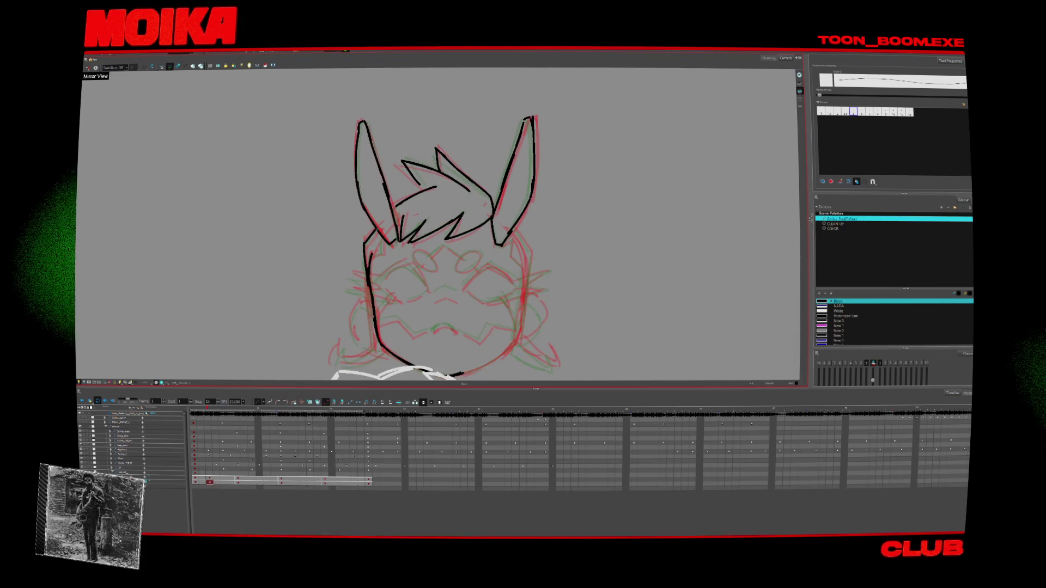
pyautogui.moveTo(370, 255); pyautogui.dragTo(383, 243)
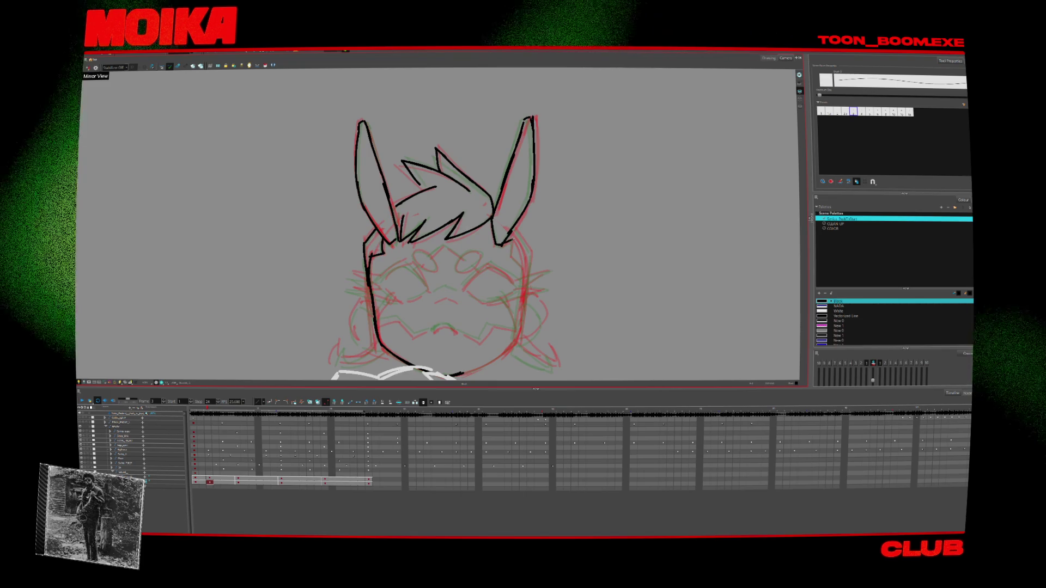
pyautogui.moveTo(509, 234)
pyautogui.mouseDown()
pyautogui.moveTo(525, 271)
pyautogui.moveTo(531, 256)
pyautogui.moveTo(512, 308)
pyautogui.mouseUp()
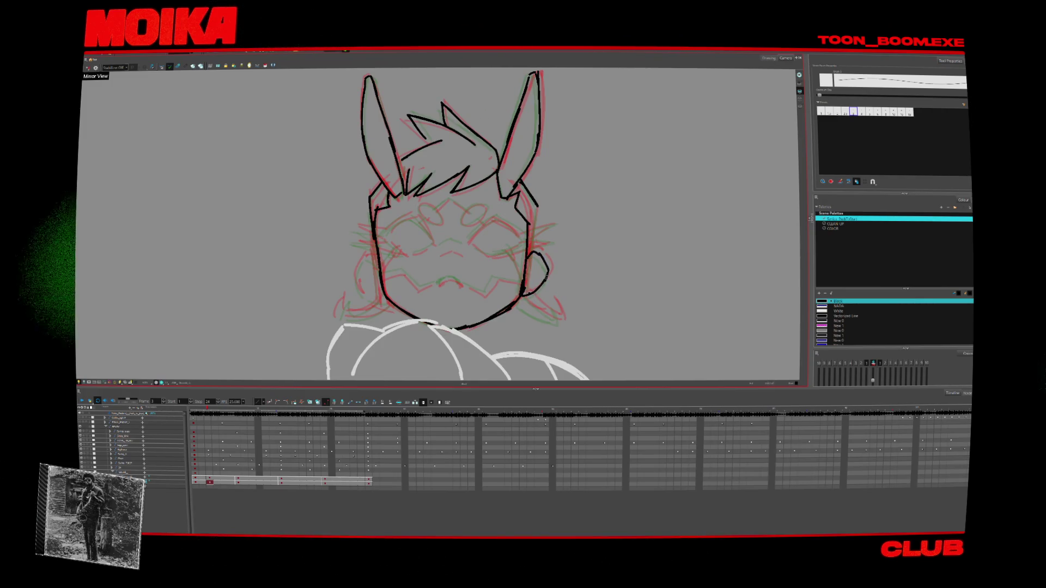
# Ink hooked strands and a looped curl around the chin across the head frames
pyautogui.press('.')
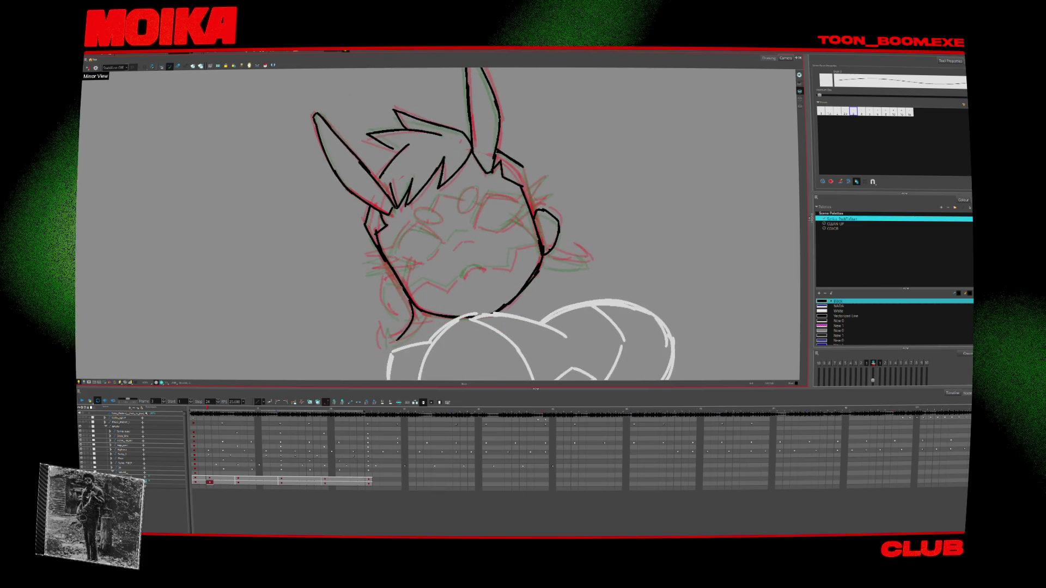
pyautogui.moveTo(383, 327); pyautogui.dragTo(396, 341)
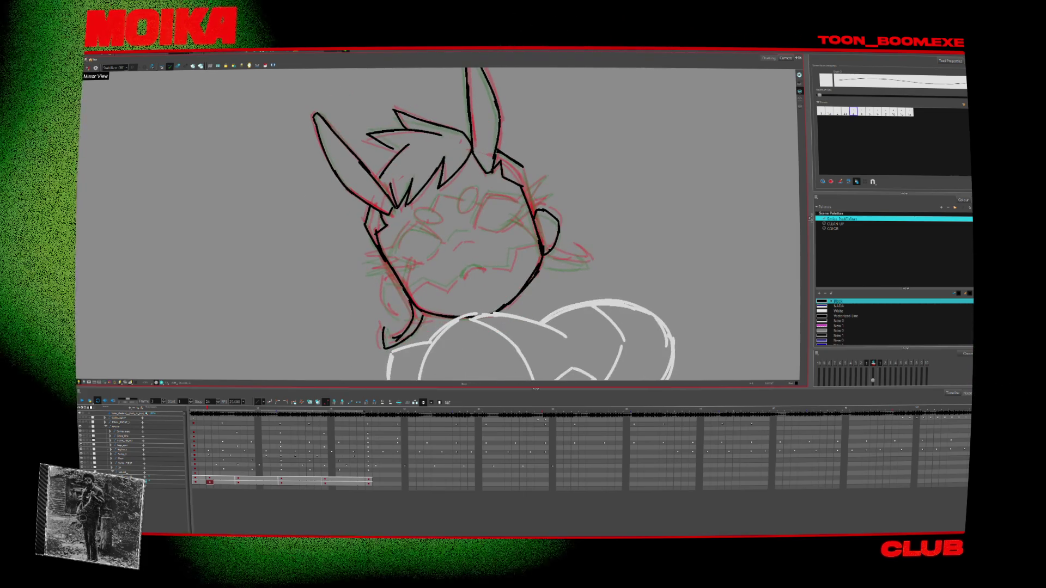
pyautogui.moveTo(397, 279); pyautogui.dragTo(416, 316)
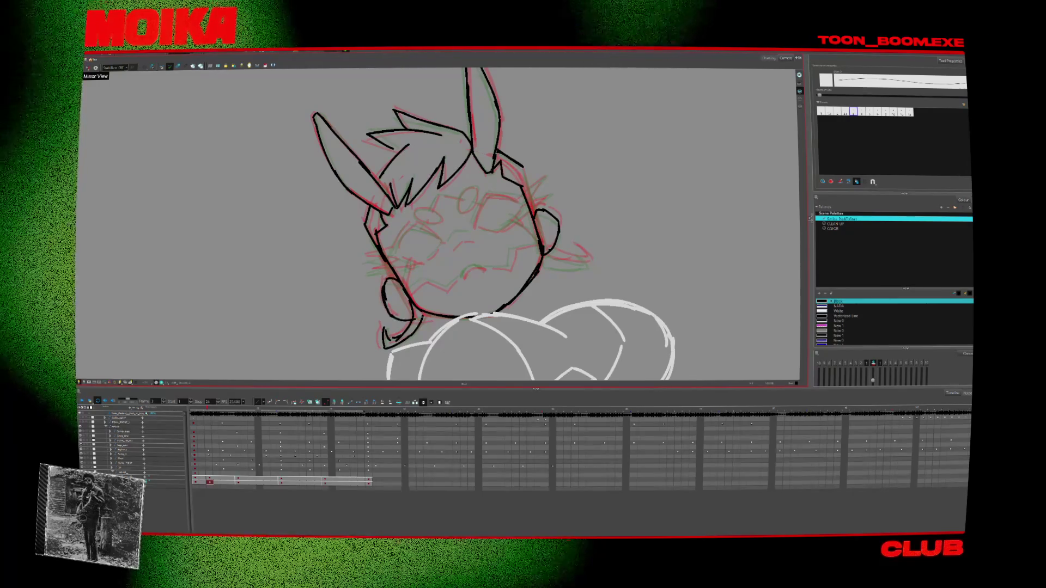
pyautogui.press(',')
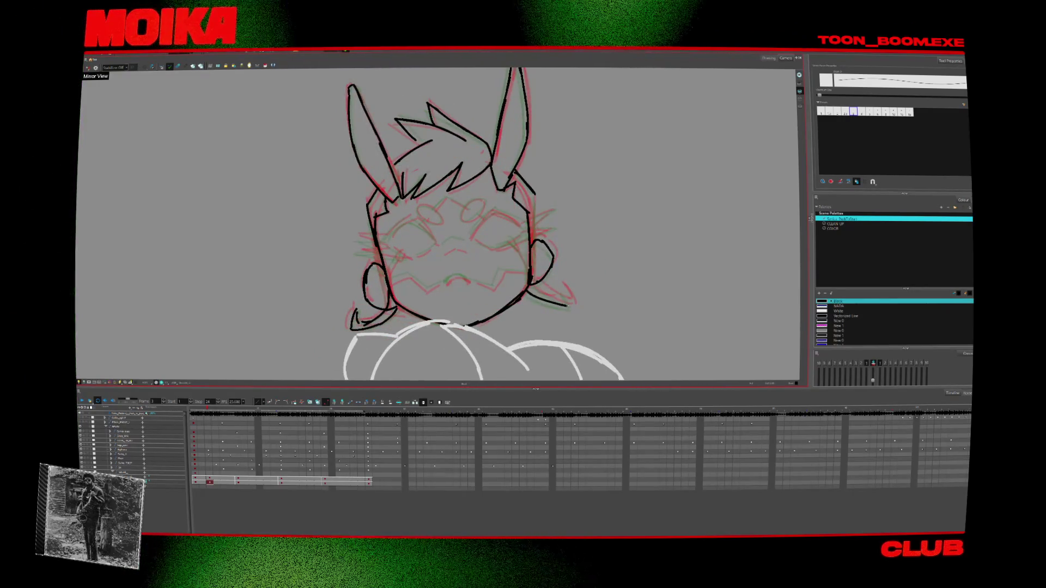
pyautogui.moveTo(563, 288); pyautogui.dragTo(571, 306)
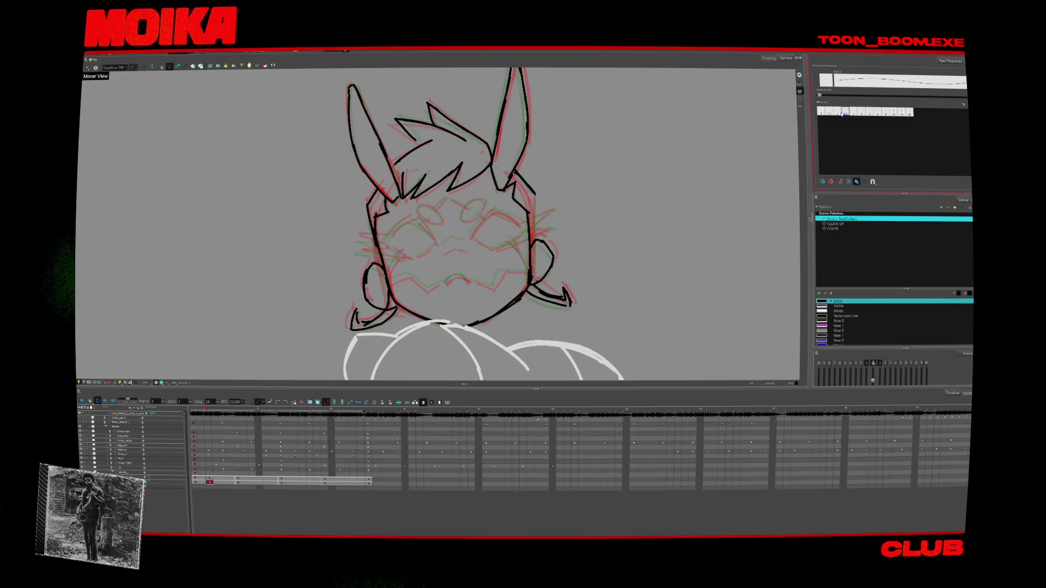
pyautogui.press('.')
pyautogui.press(',')
# Ink the small nose stroke and check it against neighbouring frames
pyautogui.moveTo(443, 247); pyautogui.dragTo(455, 240)
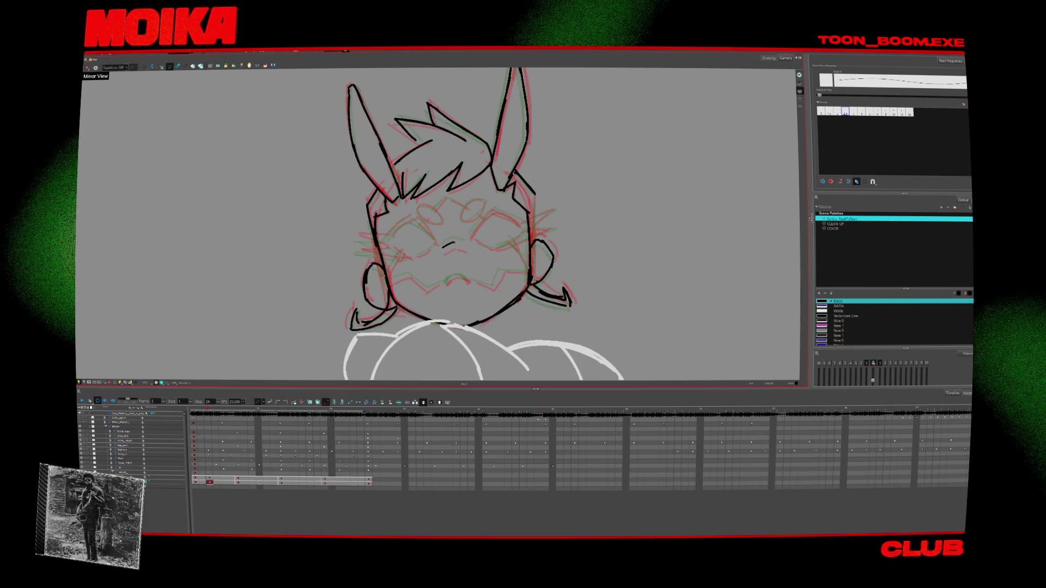
pyautogui.press('.')
pyautogui.press('.')
pyautogui.press('.')
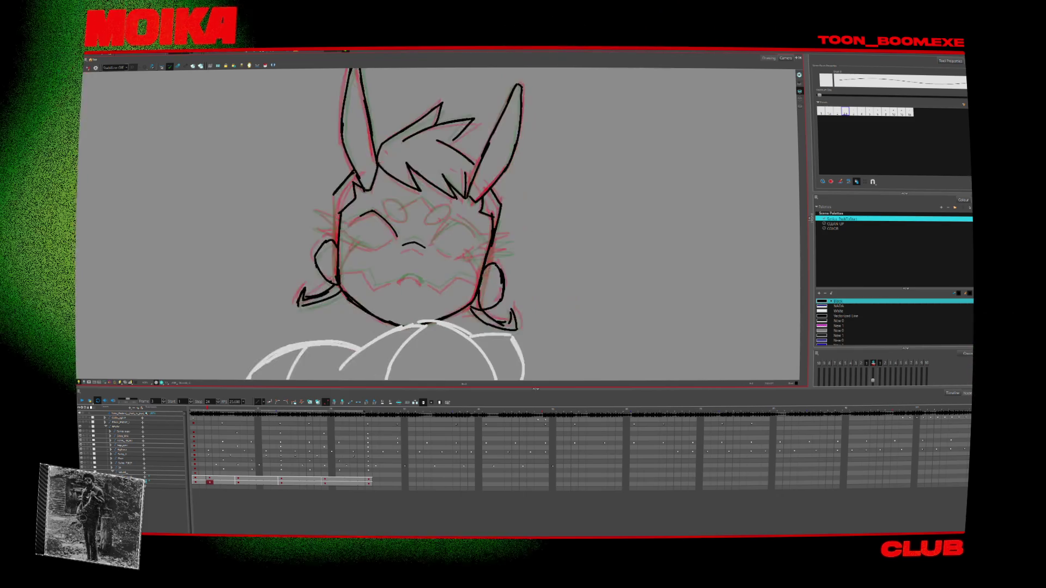
pyautogui.press('.')
pyautogui.press('.')
pyautogui.press('.')
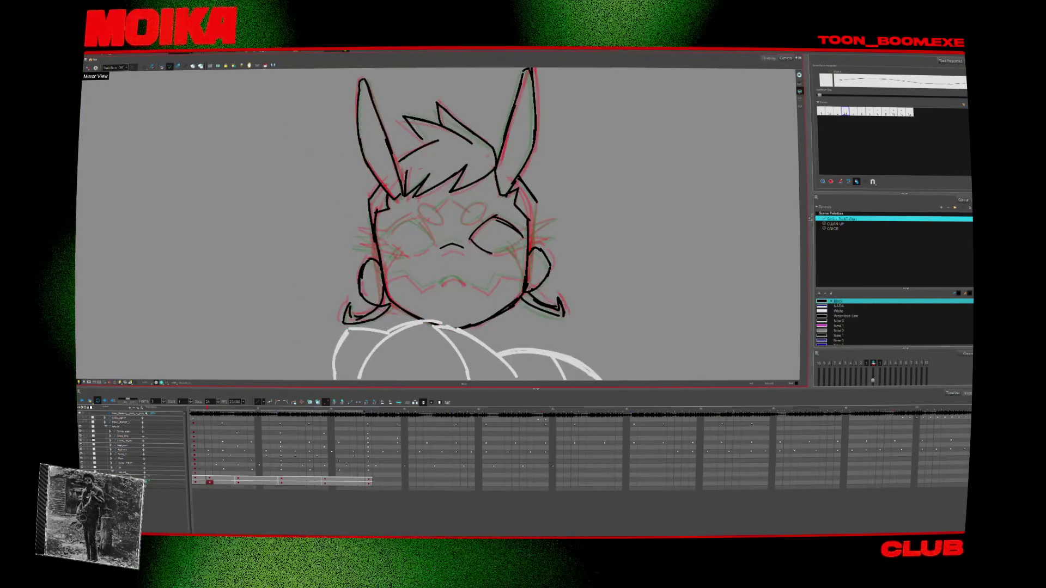
pyautogui.press('.')
pyautogui.press(',')
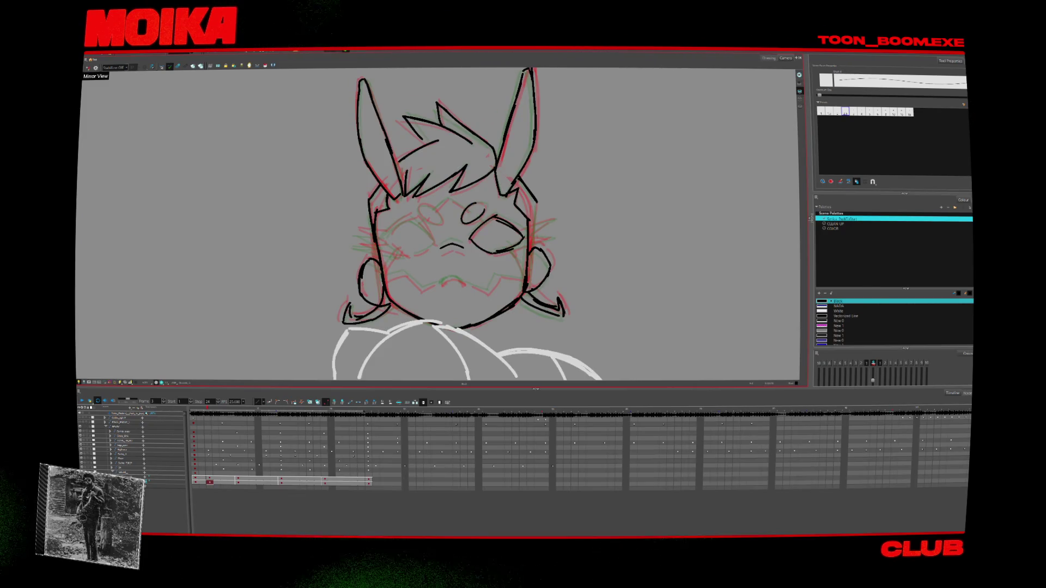
# Ink the right eye outline and the open mouth at a rotated view
pyautogui.press('4')
pyautogui.moveTo(436, 206); pyautogui.dragTo(435, 207)
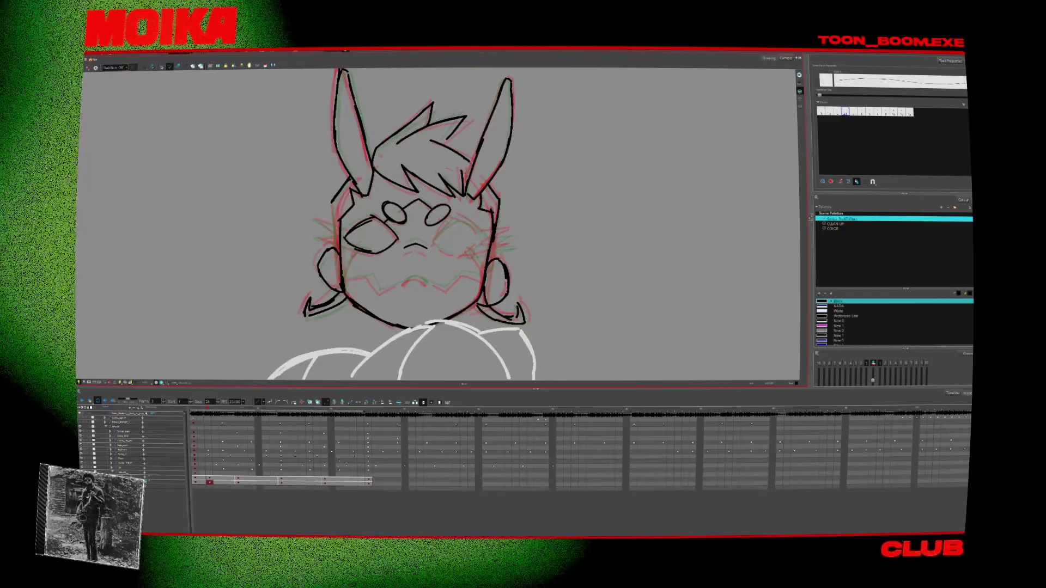
pyautogui.press('4')
pyautogui.hotkey('ctrl', 'alt', ']')
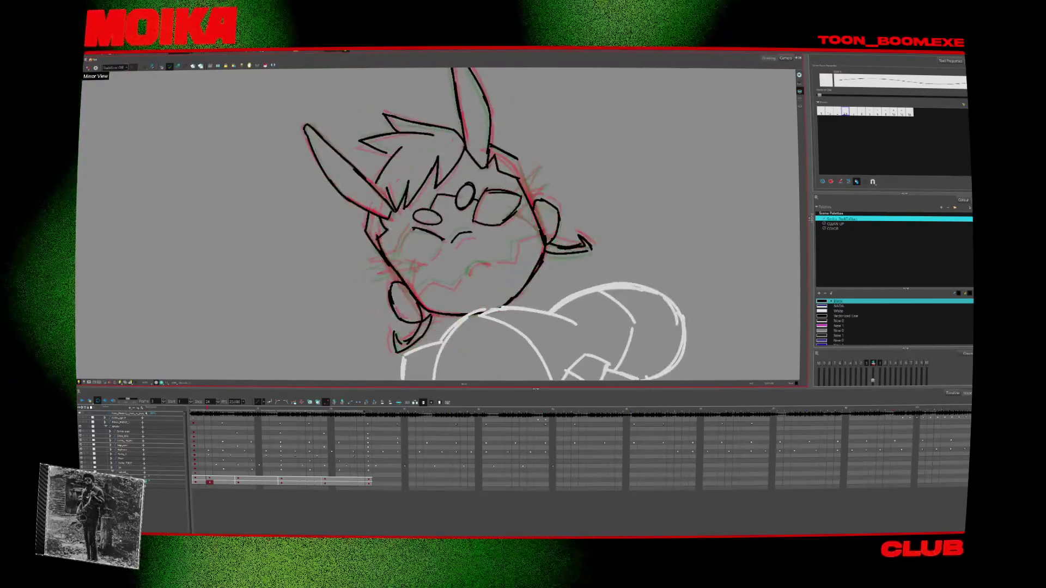
pyautogui.moveTo(425, 229); pyautogui.dragTo(430, 263)
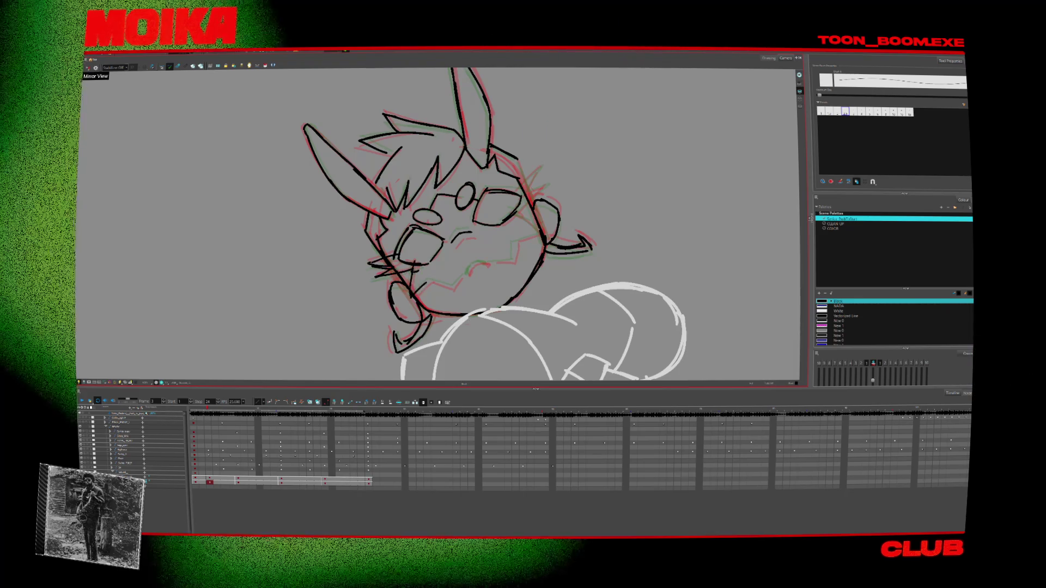
pyautogui.hotkey('shift', 'x')
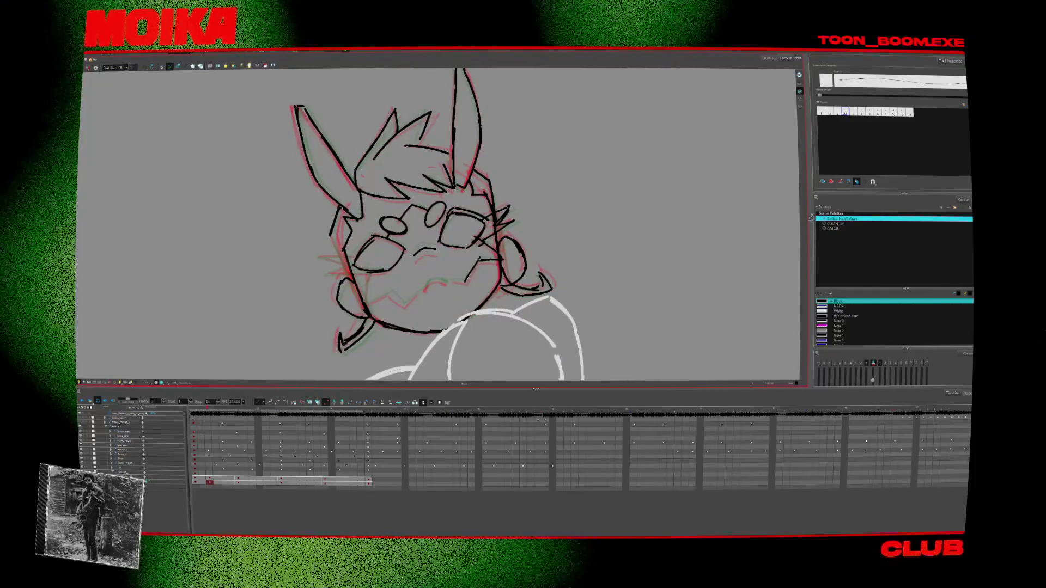
# Move to the next pose frame and play back the head animation to review
pyautogui.press('.')
pyautogui.press('.')
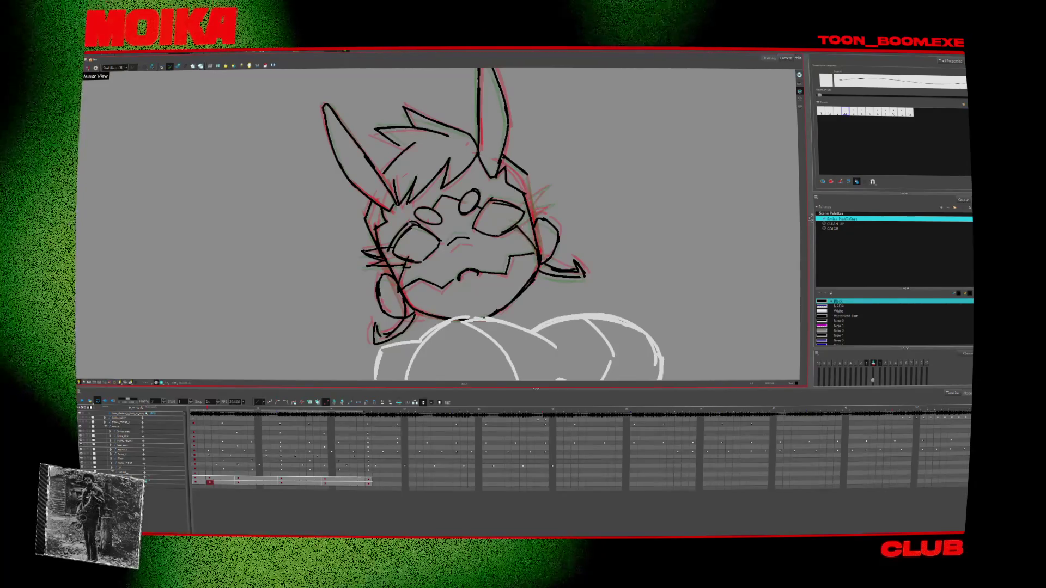
pyautogui.press('Return')
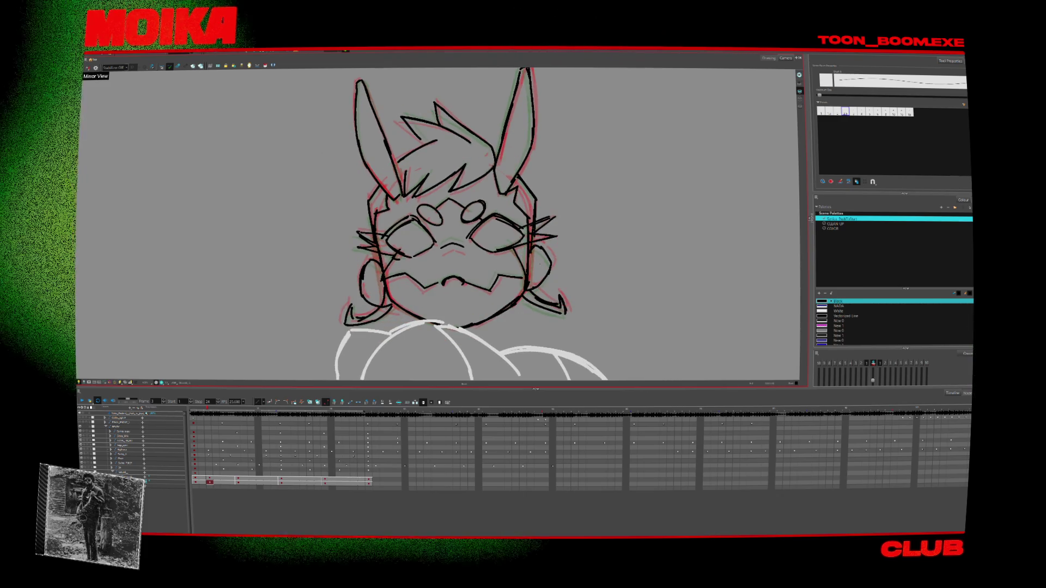
pyautogui.hotkey('alt', 'z')
# Turn off onion skinning and zoom out to frame the character lineup
pyautogui.press('2')
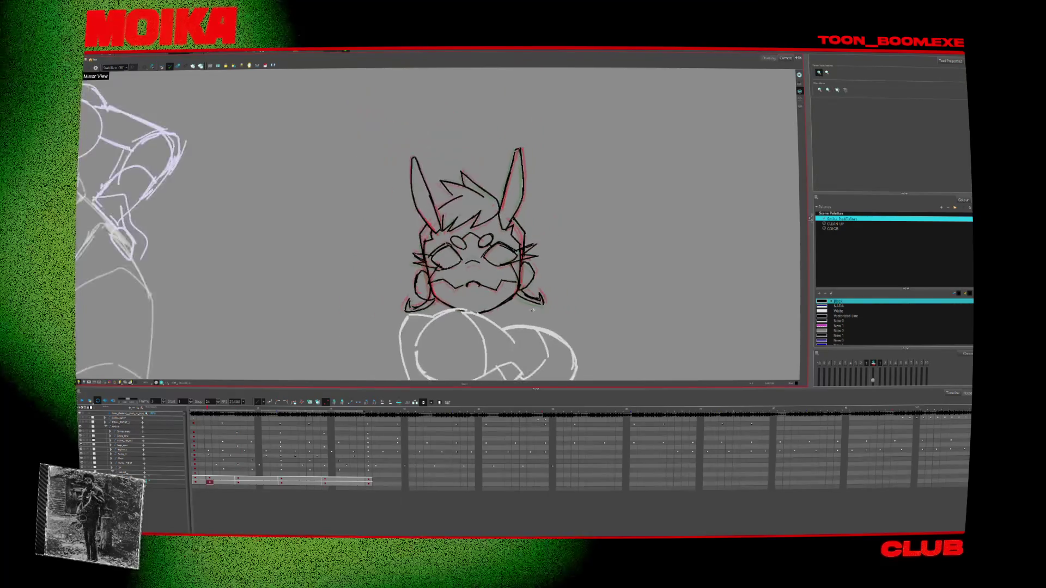
pyautogui.click(218, 60)
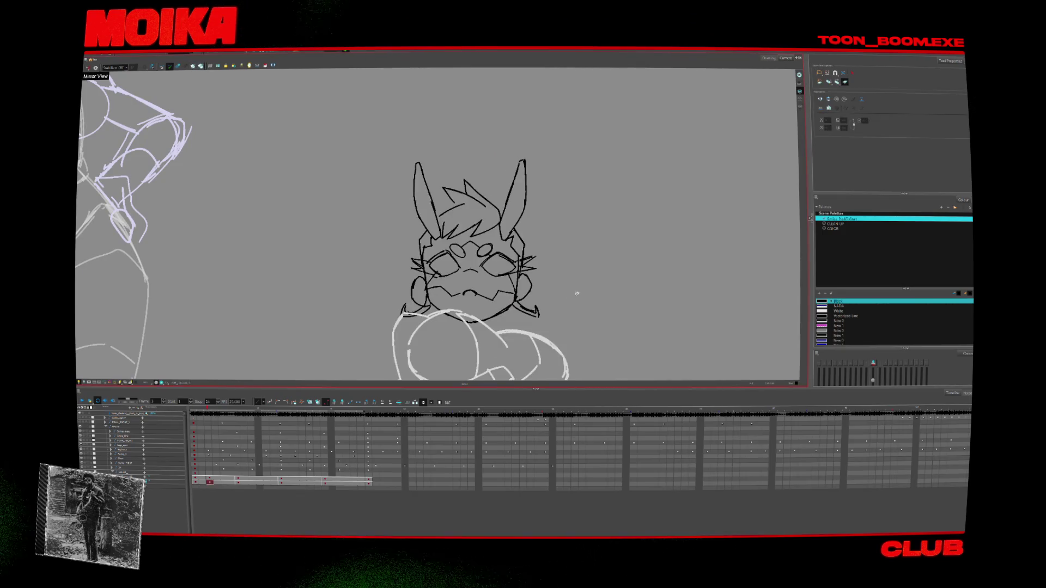
pyautogui.hotkey('alt', 'z')
pyautogui.scroll(-3, 496, 296)
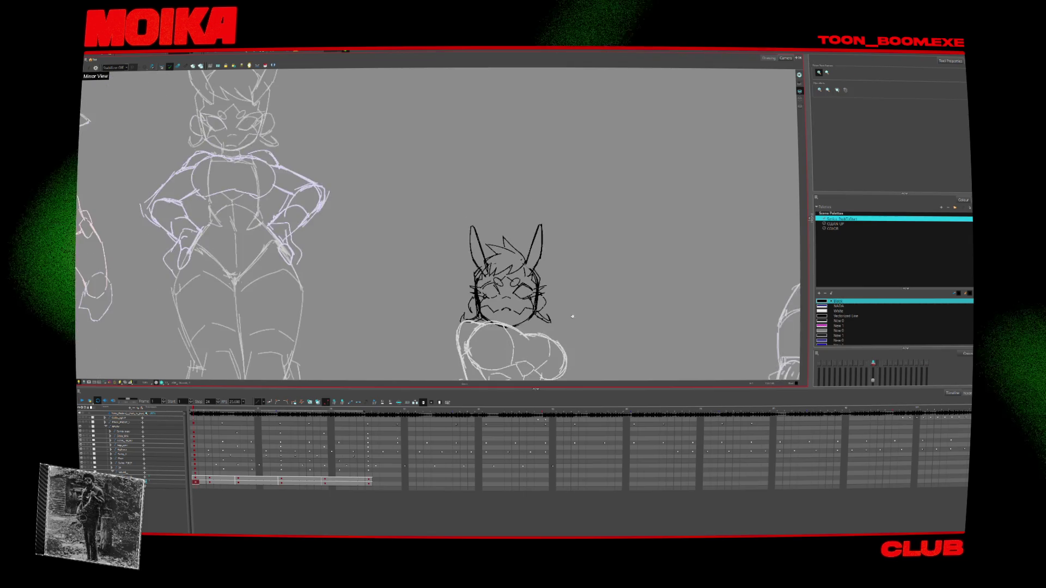
pyautogui.moveTo(523, 332); pyautogui.dragTo(496, 293)
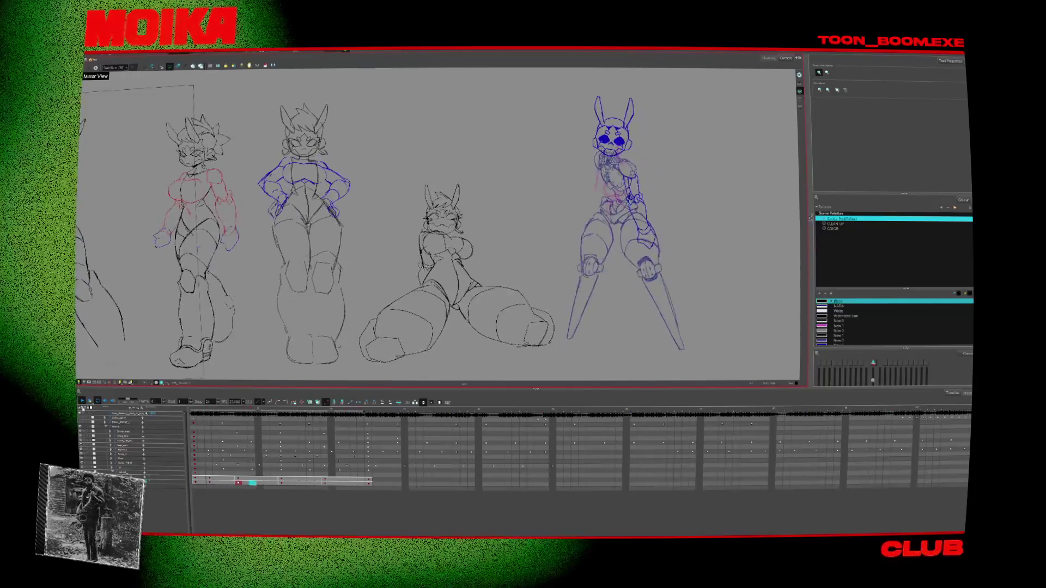
# Select frames 1 to 7 on the bottom layer, then return to frame 1
pyautogui.click(211, 448)
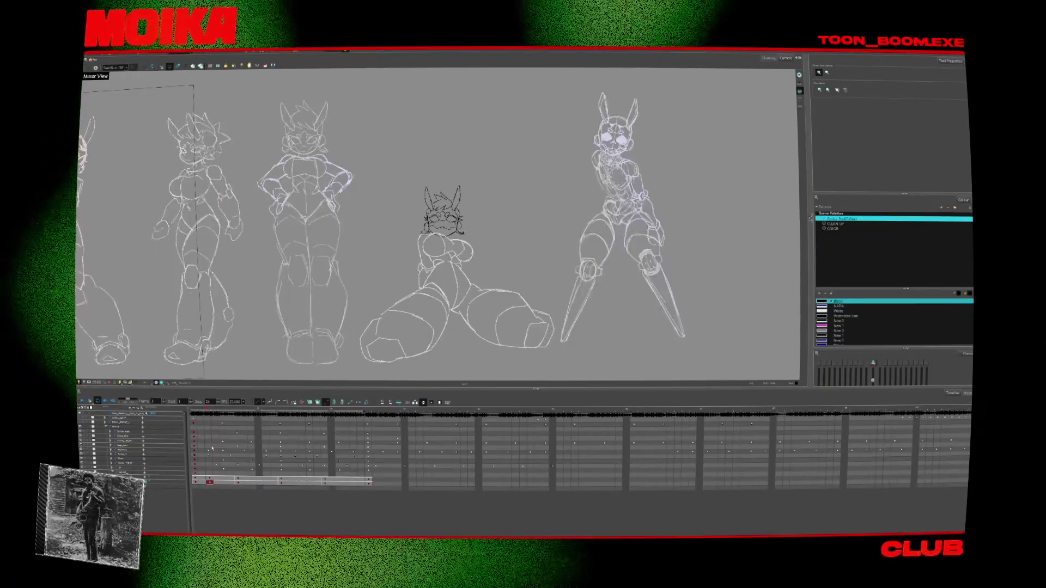
pyautogui.click(210, 479)
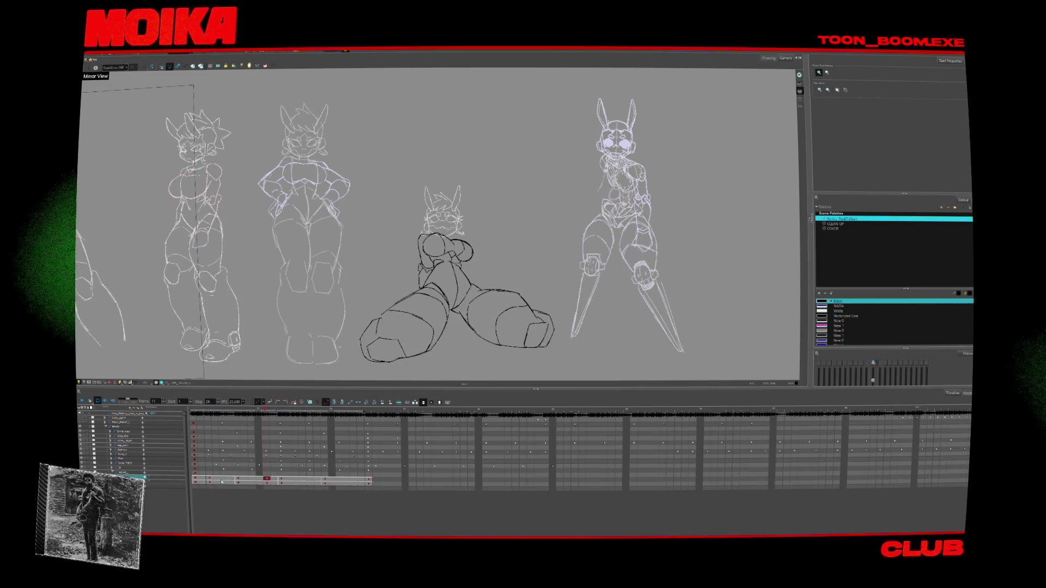
pyautogui.moveTo(195, 480); pyautogui.dragTo(279, 486)
pyautogui.click(281, 482)
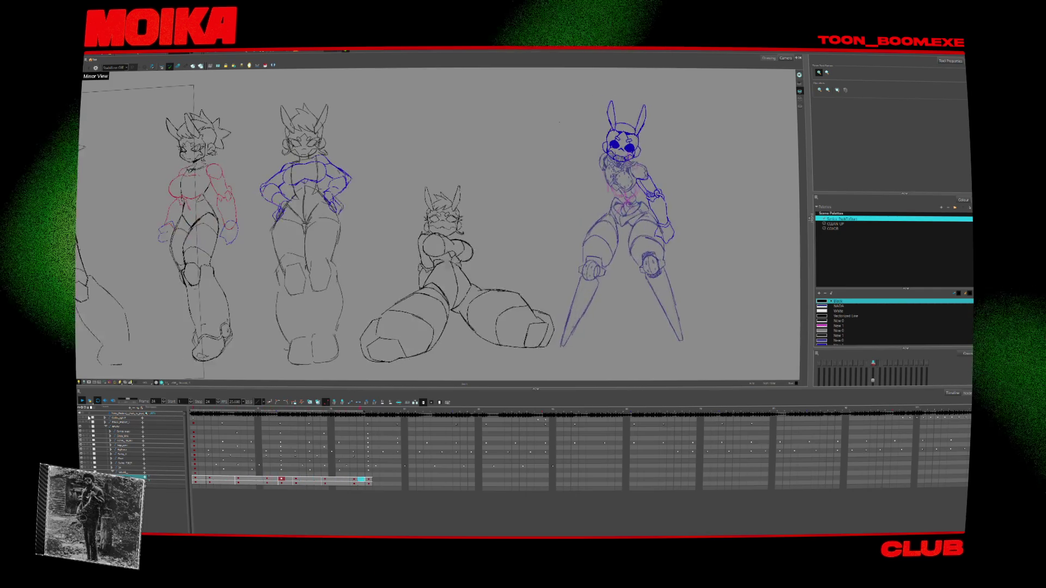
pyautogui.click(194, 412)
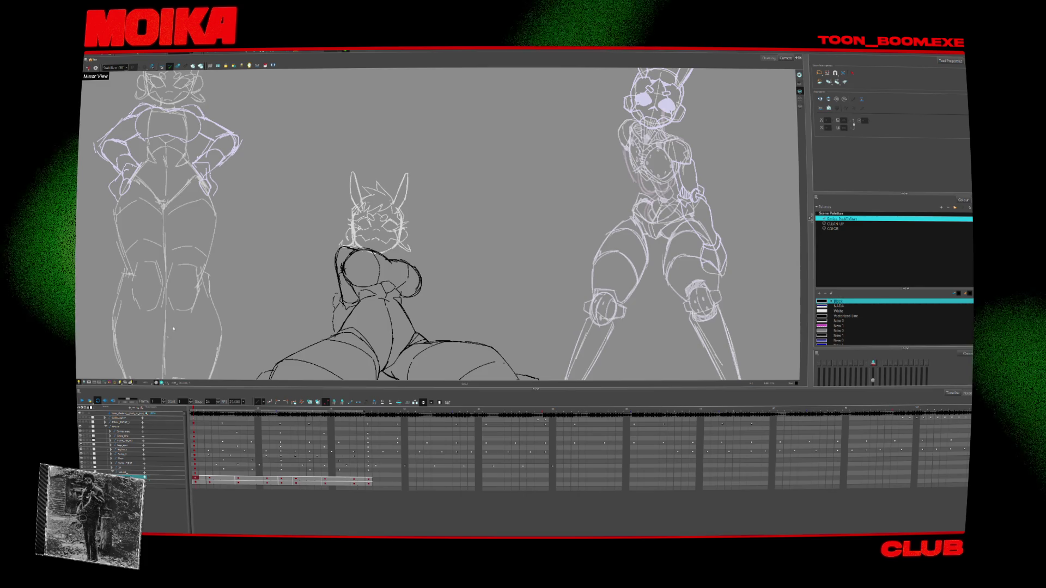
# Activate the middle character's head and lower layers and switch to the Select tool
pyautogui.click(128, 436)
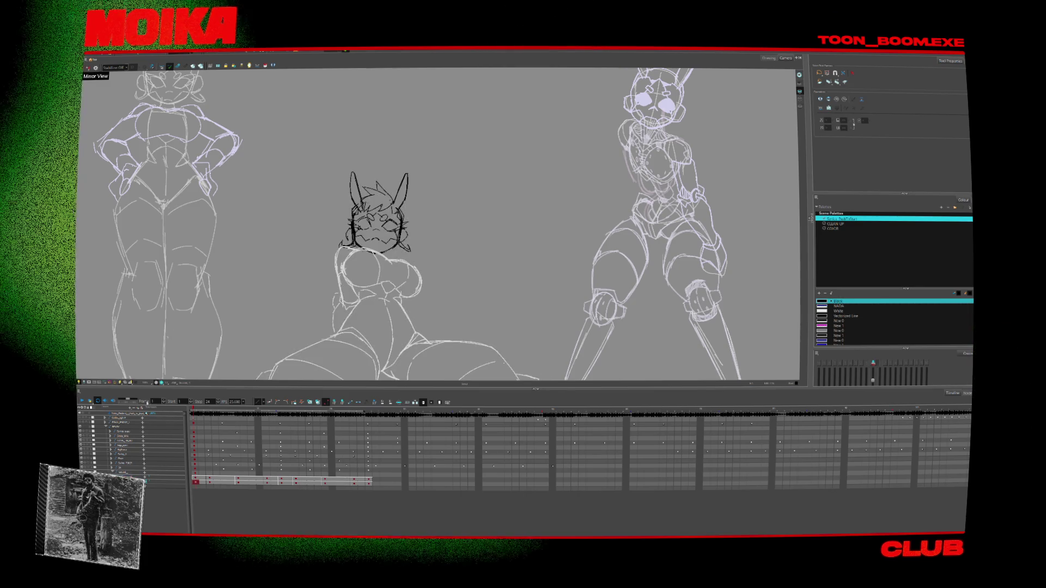
pyautogui.click(125, 486)
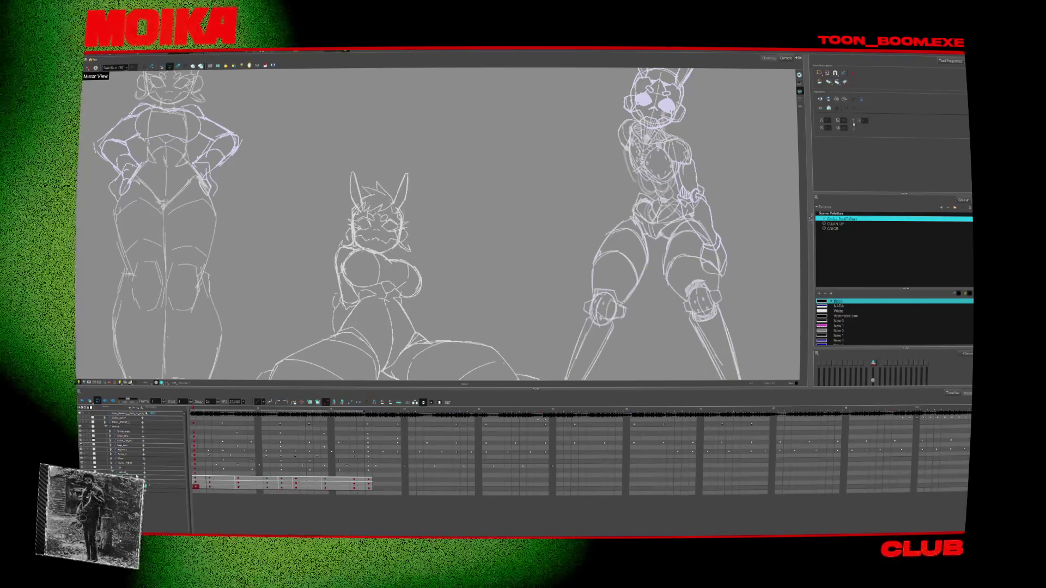
pyautogui.press('Delete')
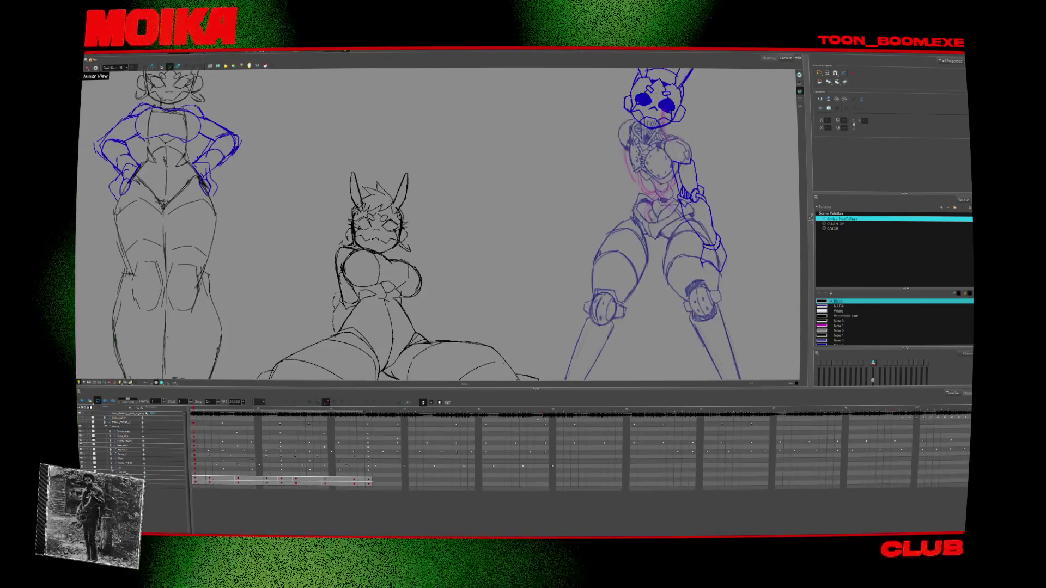
pyautogui.hotkey('ctrl', 'z')
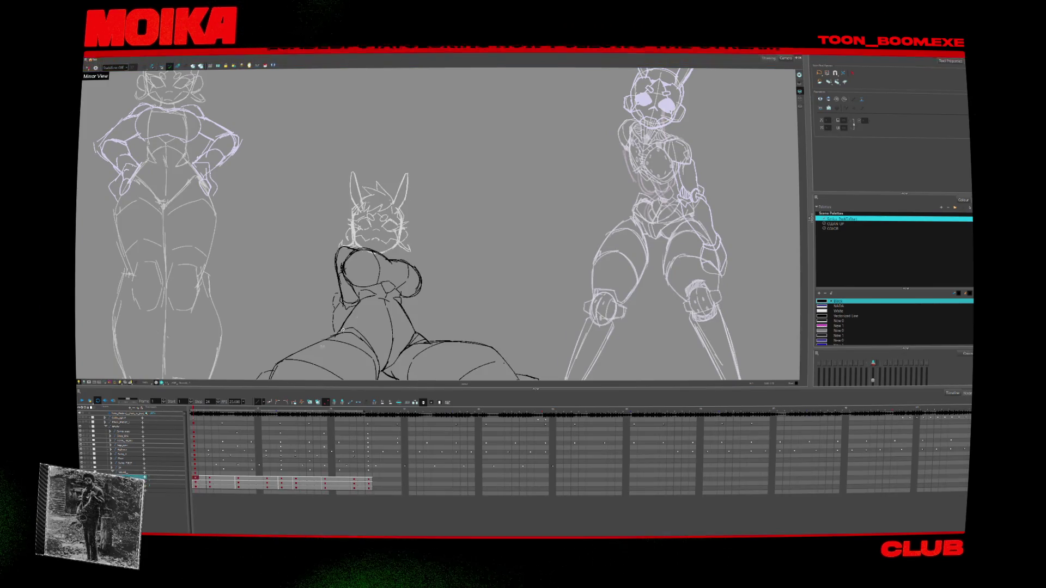
pyautogui.click(845, 82)
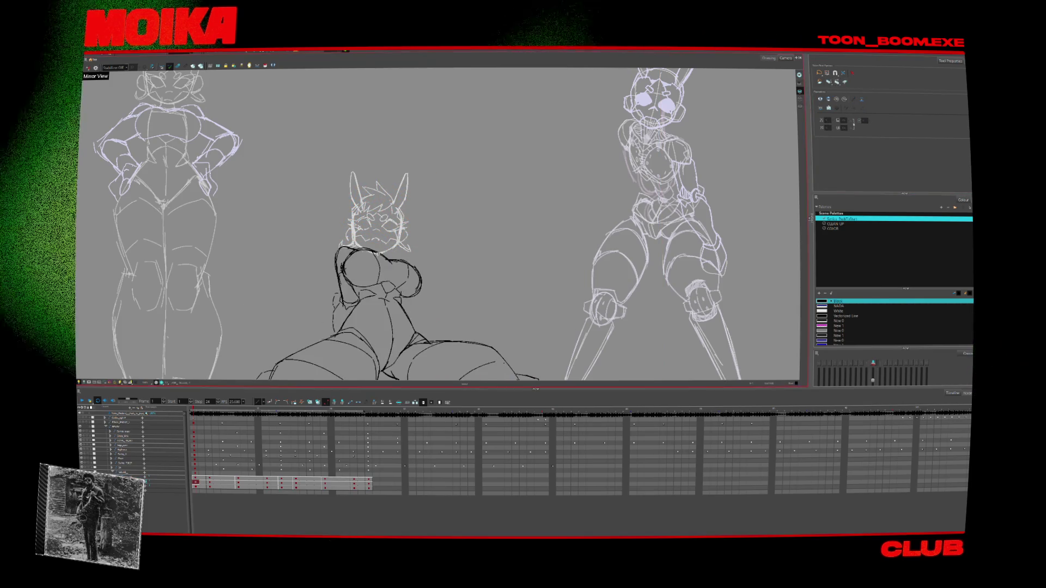
pyautogui.scroll(1, 469, 257)
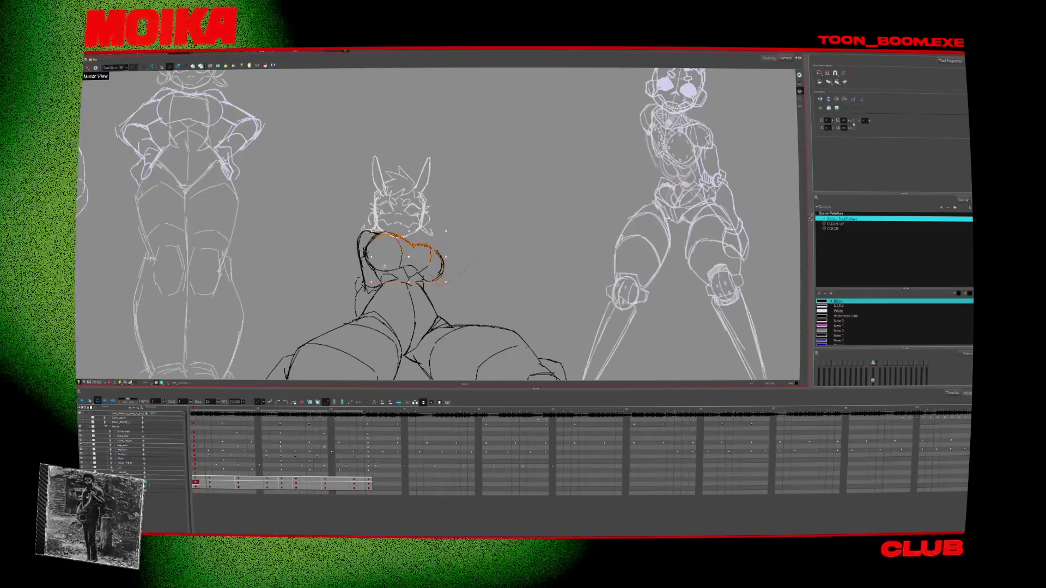
# Delete the stray chest strokes on the middle figure, checking frames 1 and 2
pyautogui.press('Delete')
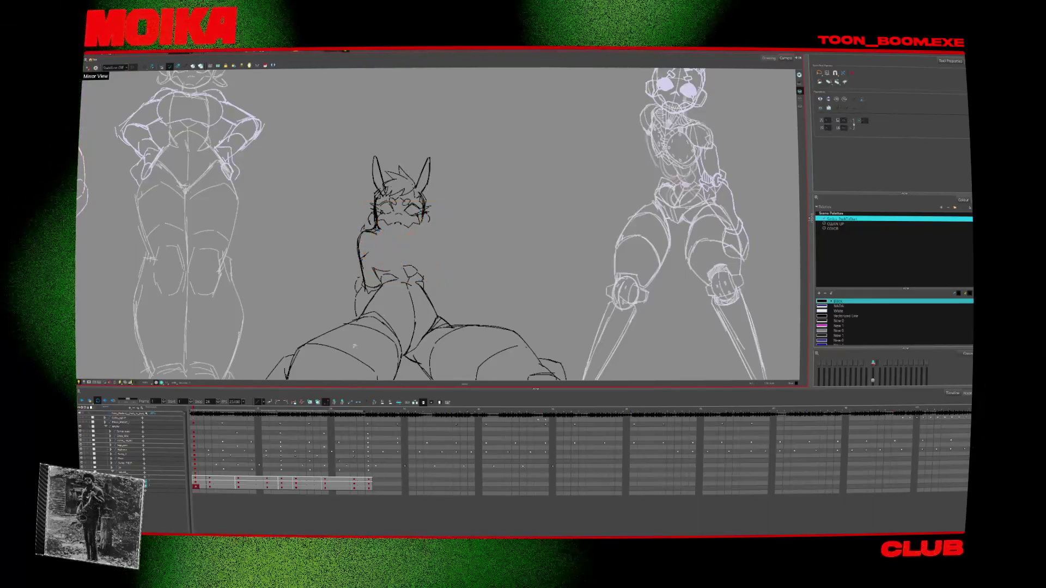
pyautogui.click(196, 483)
pyautogui.click(459, 245)
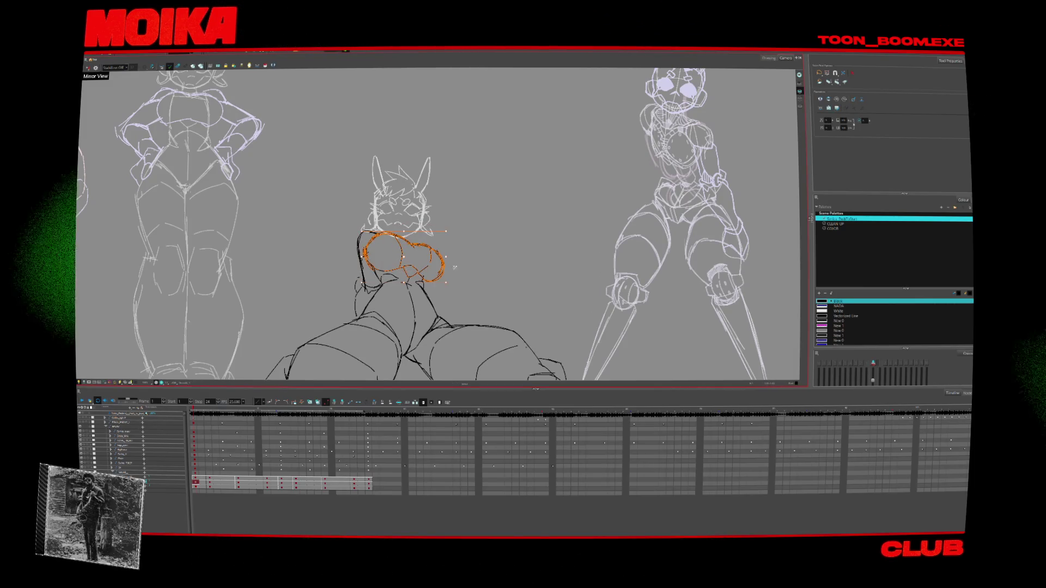
pyautogui.click(202, 473)
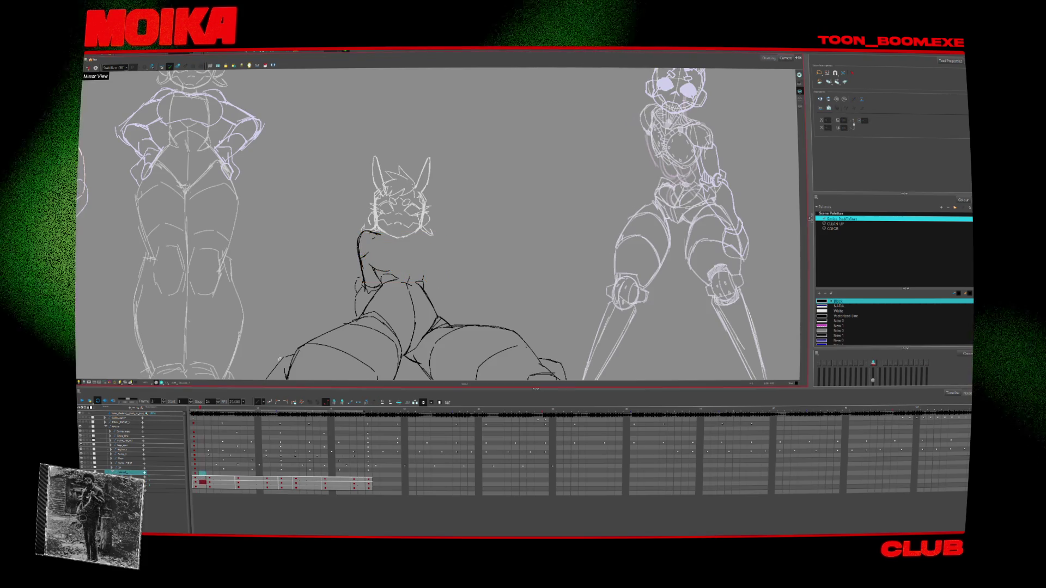
pyautogui.click(196, 478)
pyautogui.click(210, 482)
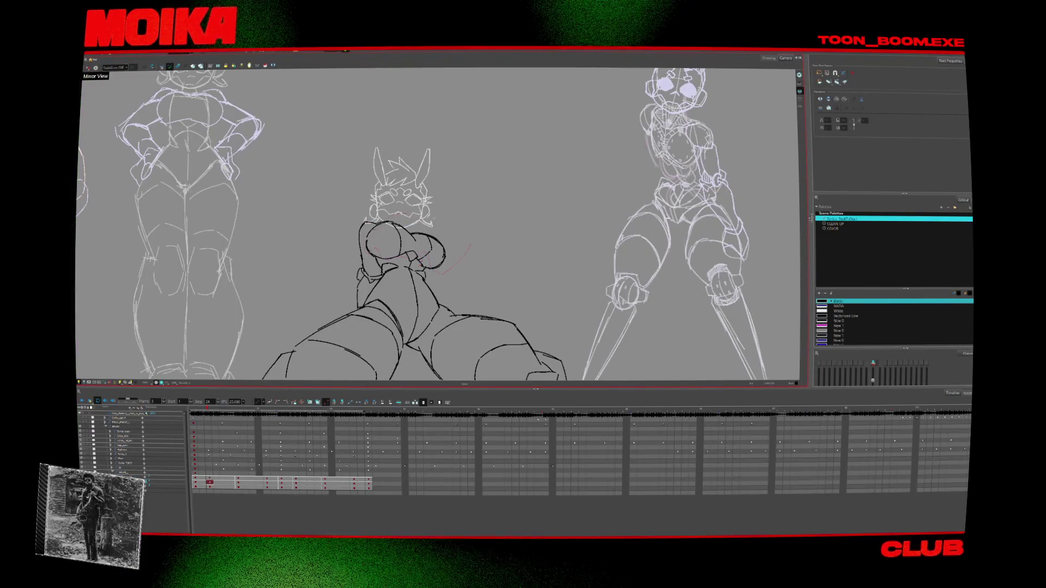
pyautogui.hotkey('ctrl', 'z')
# Step ahead through frames to 11, then return to frame 2 with the Brush tool
pyautogui.click(209, 477)
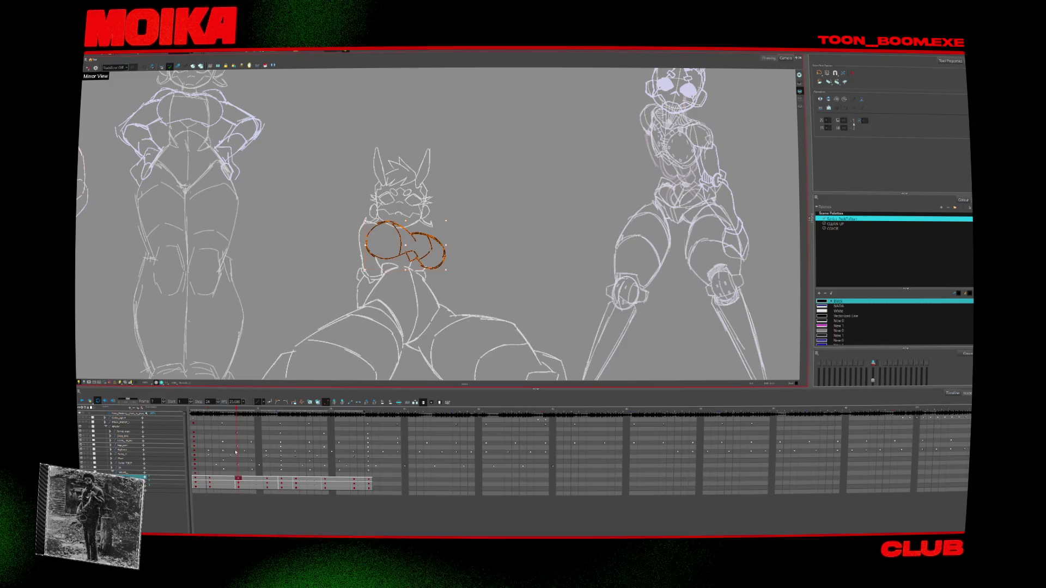
pyautogui.press('.')
pyautogui.click(244, 483)
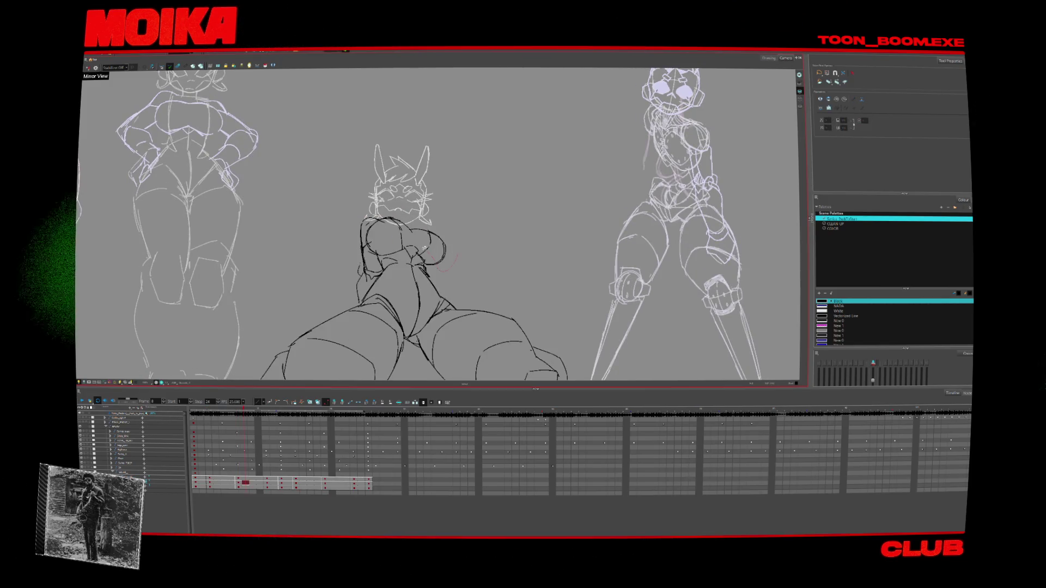
pyautogui.moveTo(430, 252); pyautogui.dragTo(371, 250)
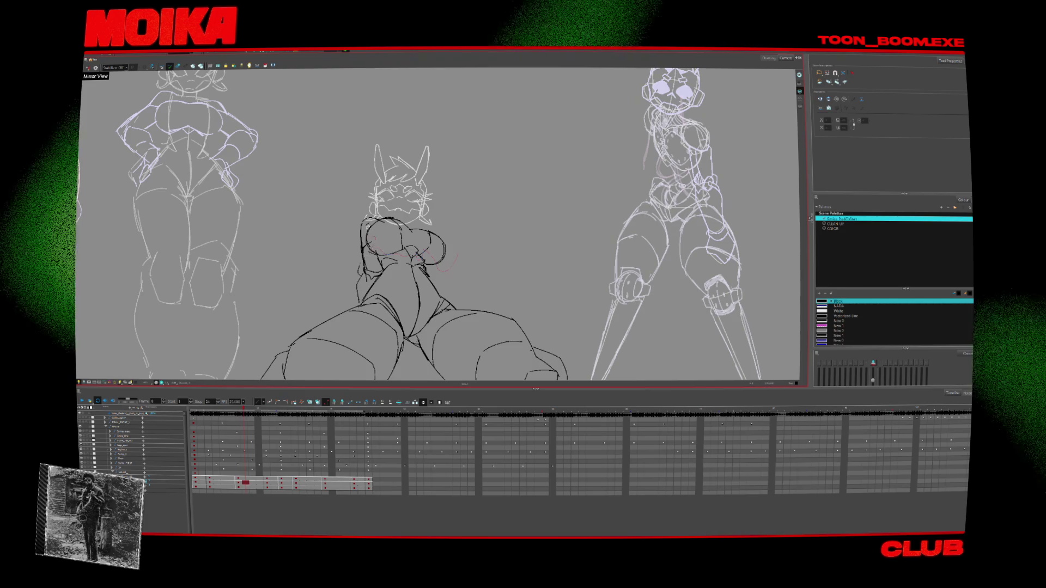
pyautogui.click(245, 477)
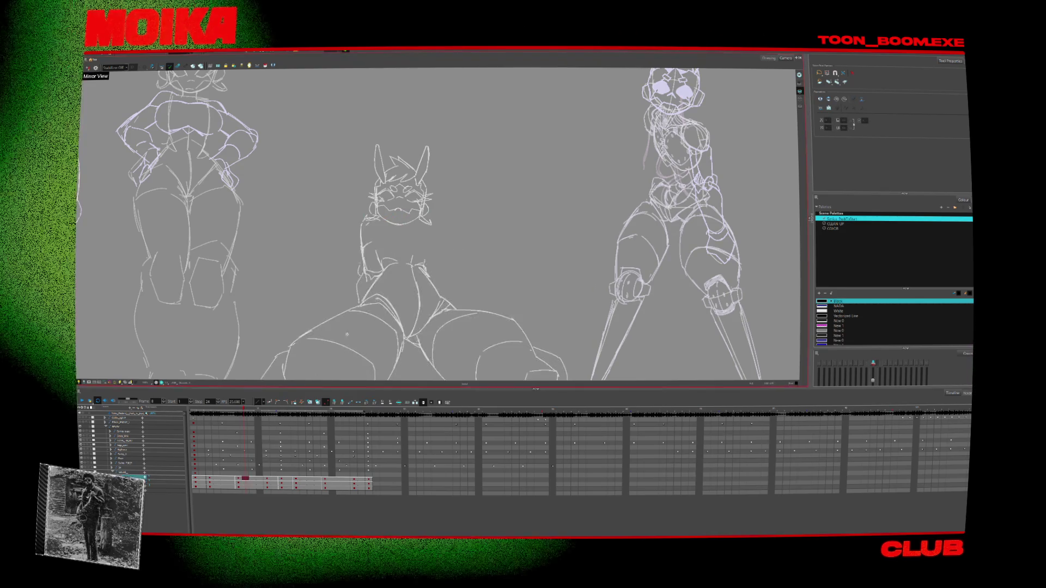
pyautogui.click(267, 479)
pyautogui.click(202, 482)
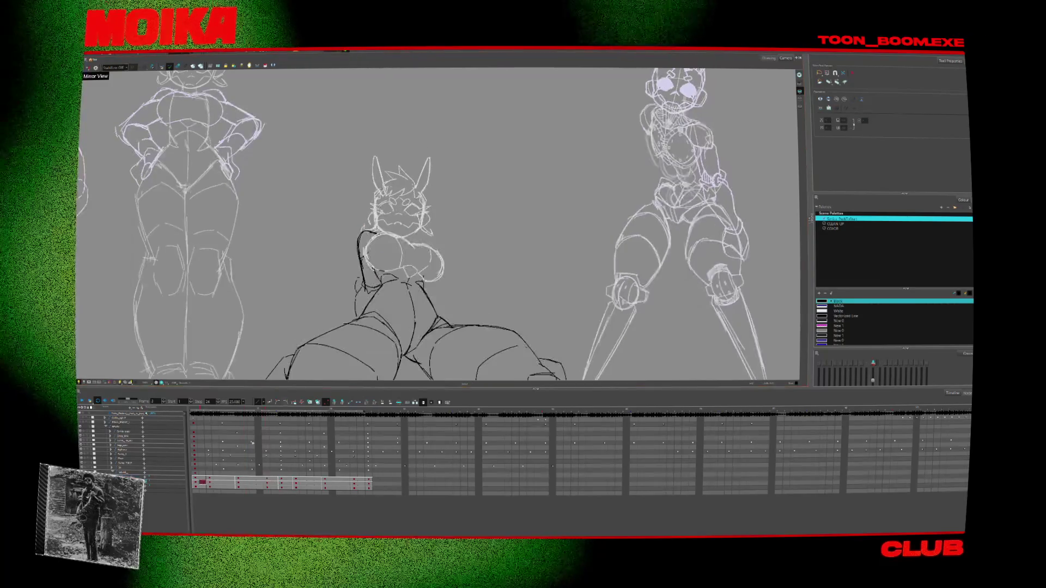
pyautogui.hotkey('alt', 'b')
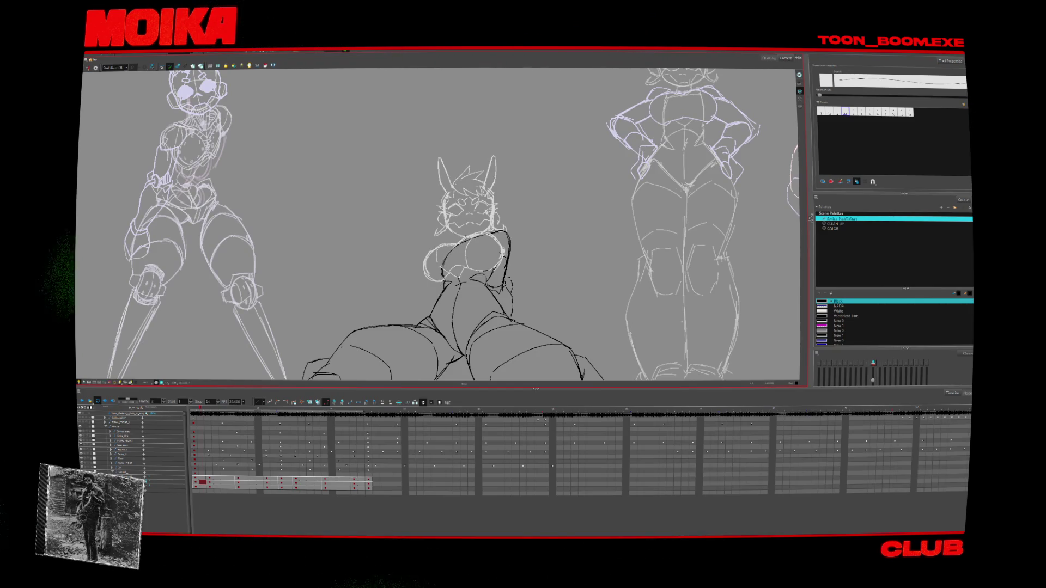
# Review the middle figure's frames 3 and 7, briefly mirroring the canvas to check proportions
pyautogui.click(210, 482)
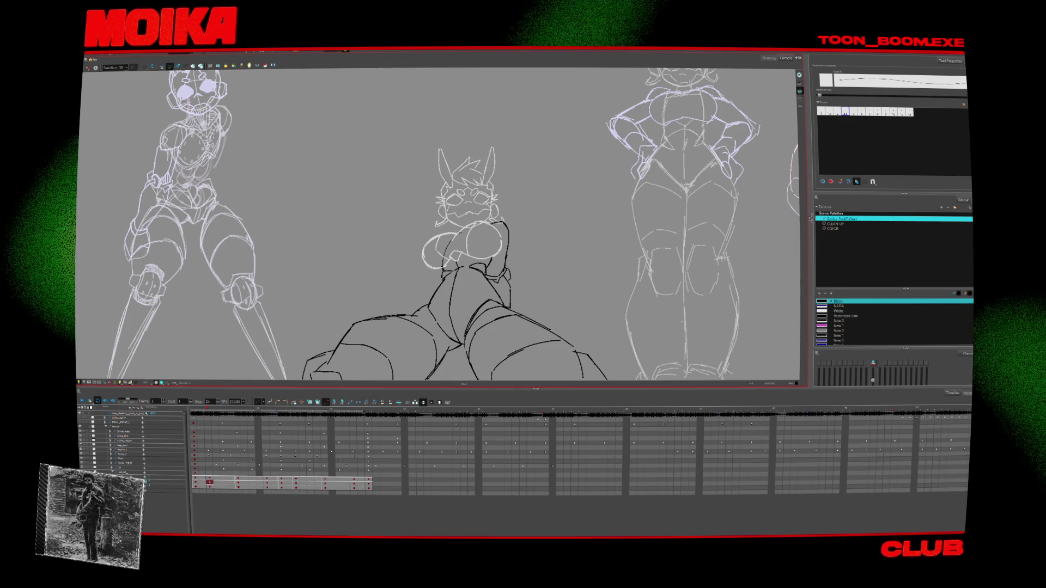
pyautogui.press('.')
pyautogui.press(',')
pyautogui.click(238, 482)
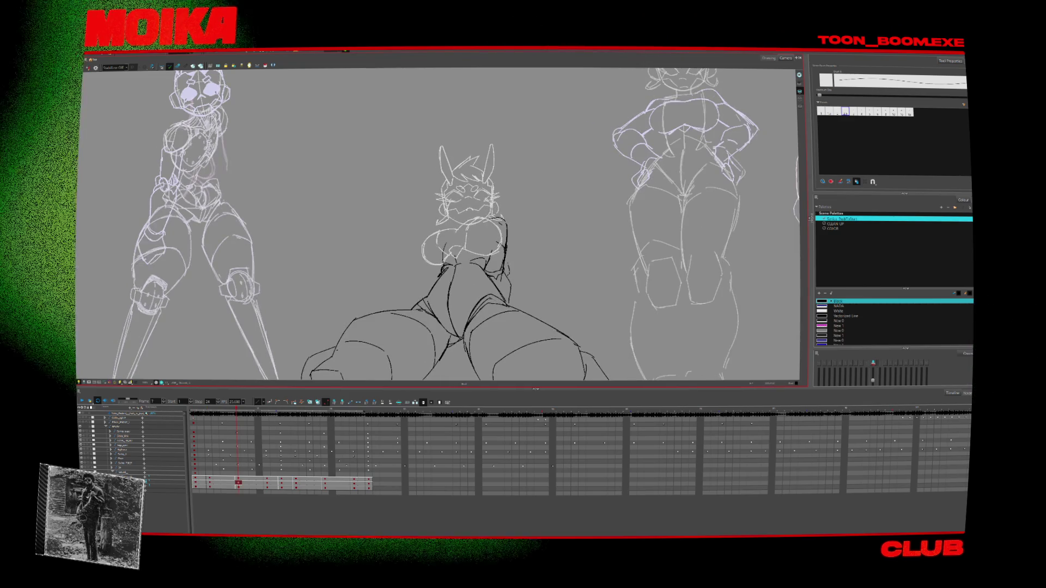
pyautogui.click(89, 67)
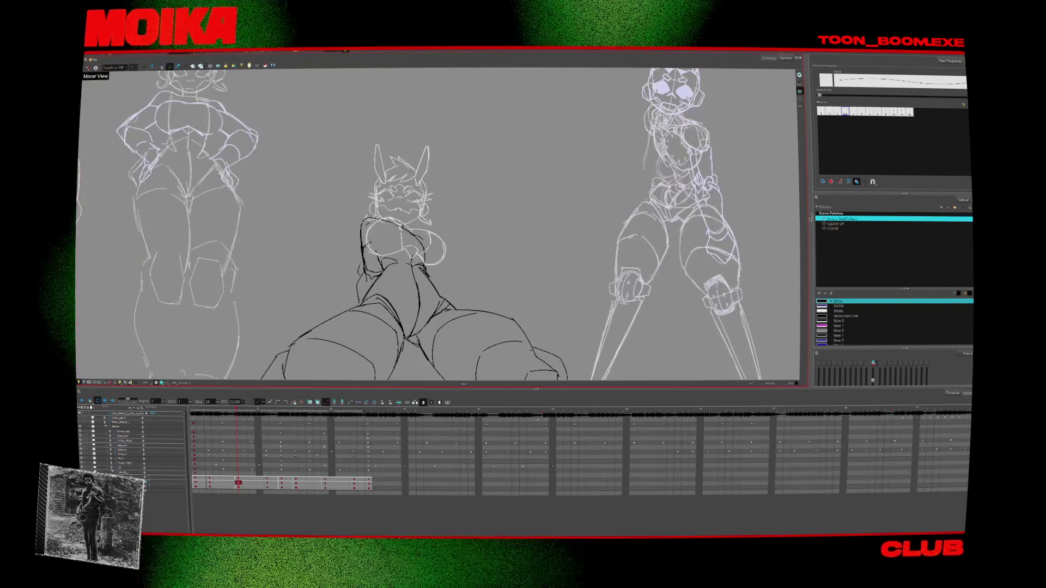
pyautogui.click(88, 67)
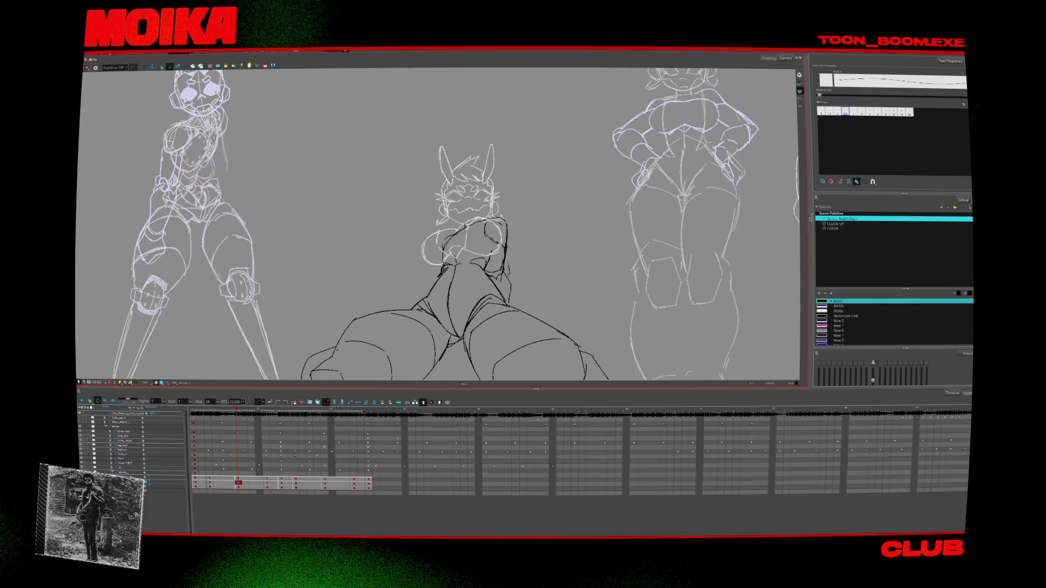
# Scrub the middle figure's animation from frame 11 ahead to frame 28 and beyond
pyautogui.click(267, 483)
pyautogui.click(282, 483)
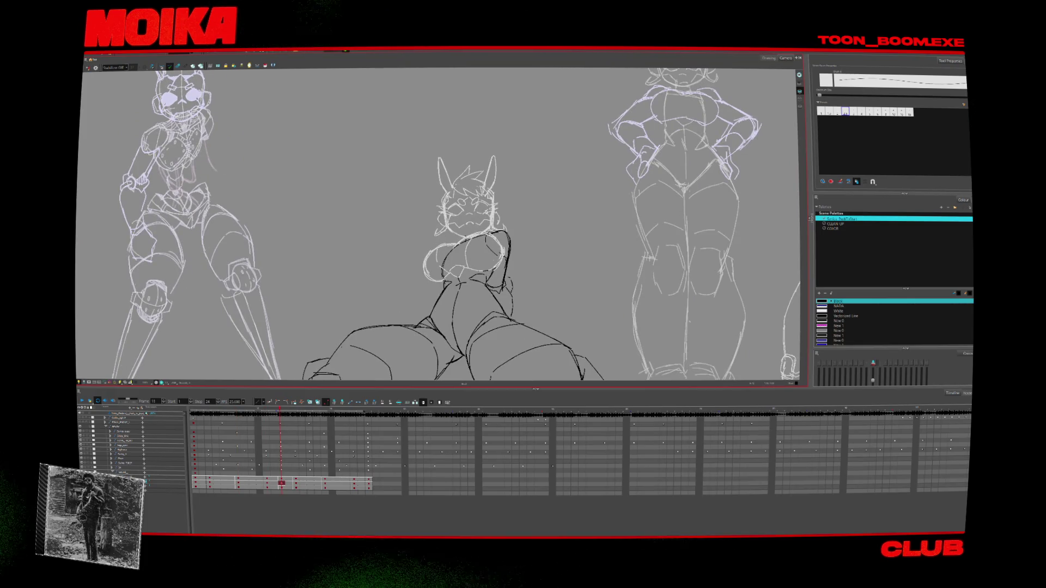
pyautogui.click(296, 483)
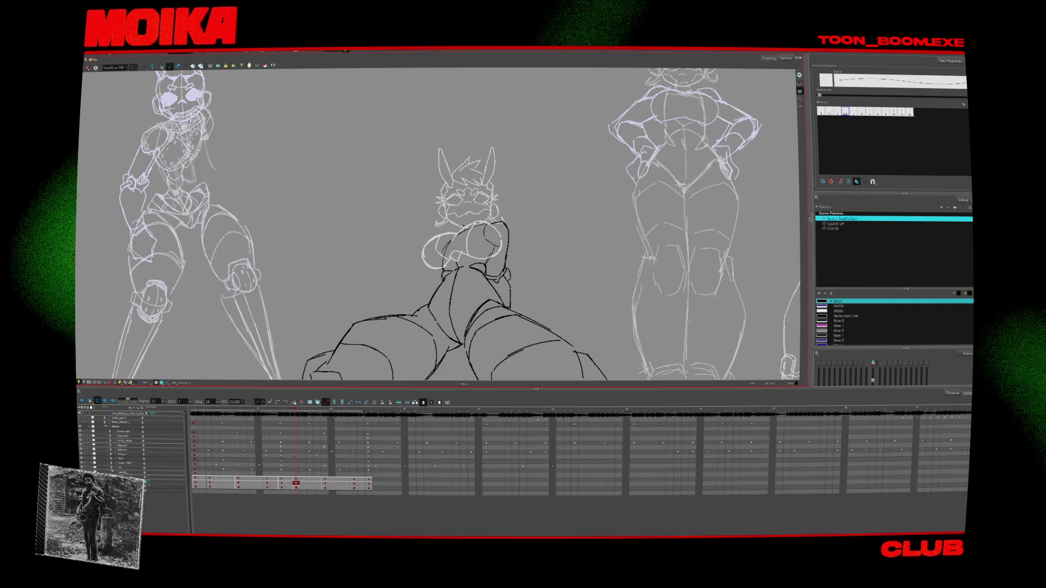
pyautogui.click(324, 482)
pyautogui.click(354, 483)
pyautogui.click(368, 482)
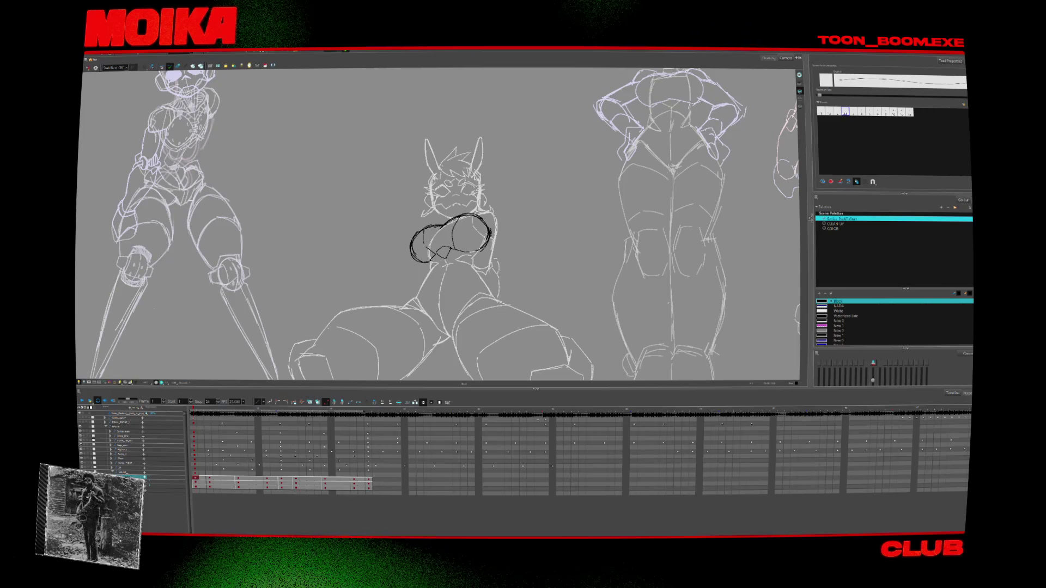
# Select the black chest strokes and recolour them to the blue New 1 swatch
pyautogui.hotkey('alt', 's')
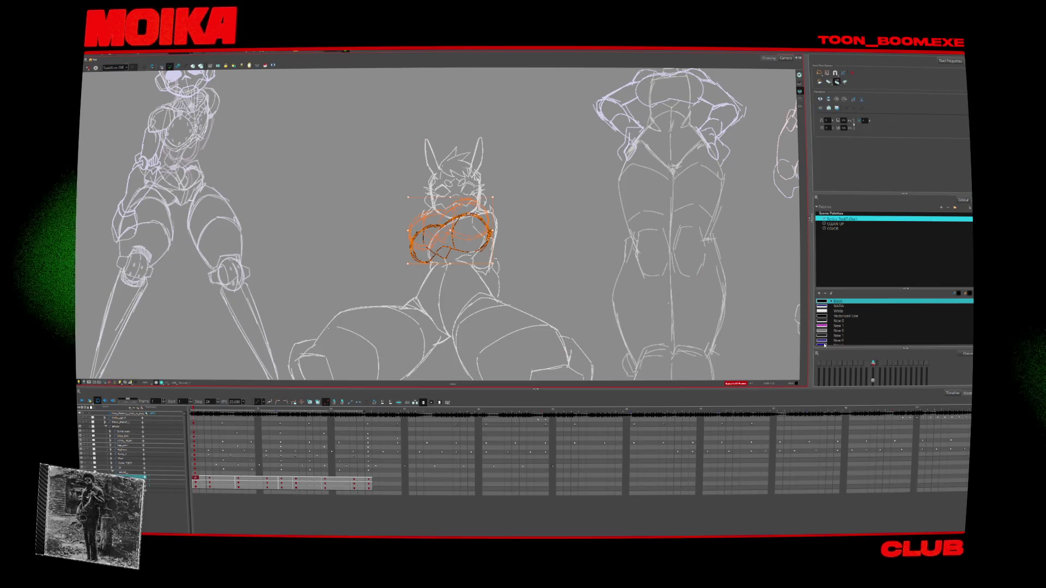
pyautogui.scroll(-2, 872, 321)
pyautogui.click(822, 325)
# Zoom in on the middle figure and draw a test blue curve with a different brush preset
pyautogui.press('2')
pyautogui.hotkey('alt', 'b')
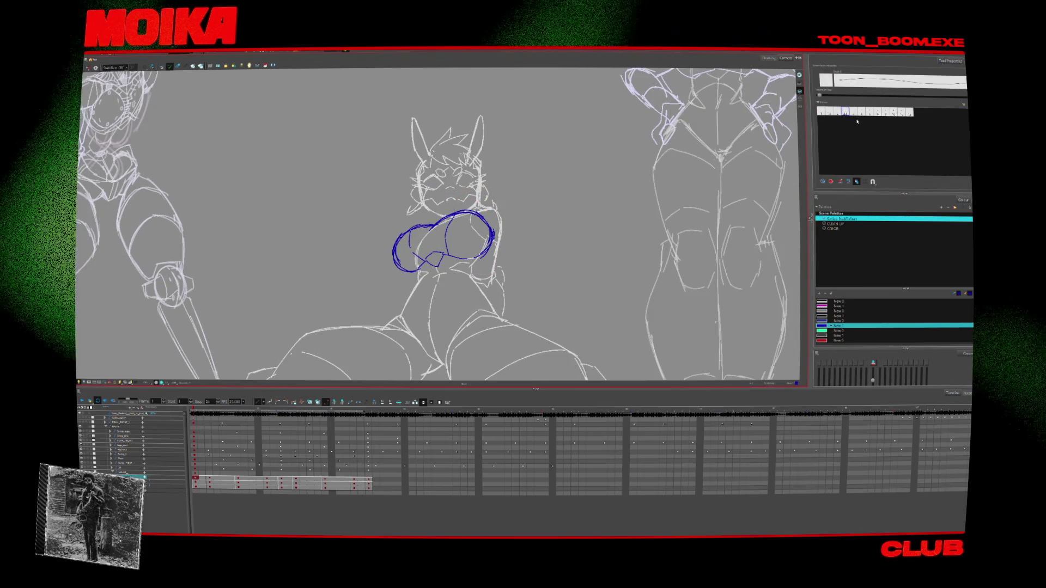
pyautogui.click(860, 112)
pyautogui.moveTo(547, 271); pyautogui.dragTo(627, 187)
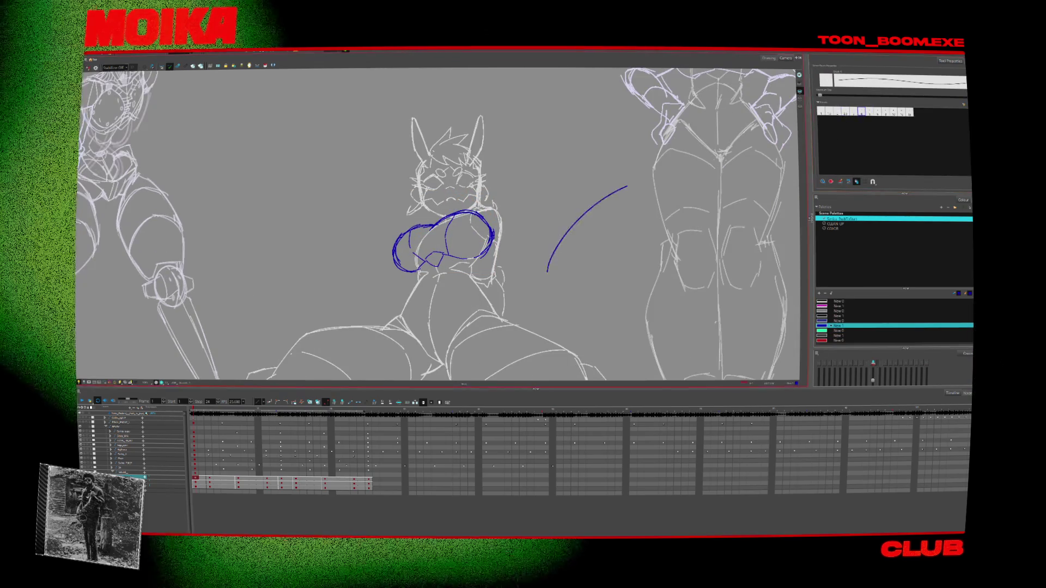
# Flip through the middle figure's drawings up to frame 11, deselecting the blue chest strokes
pyautogui.press('g')
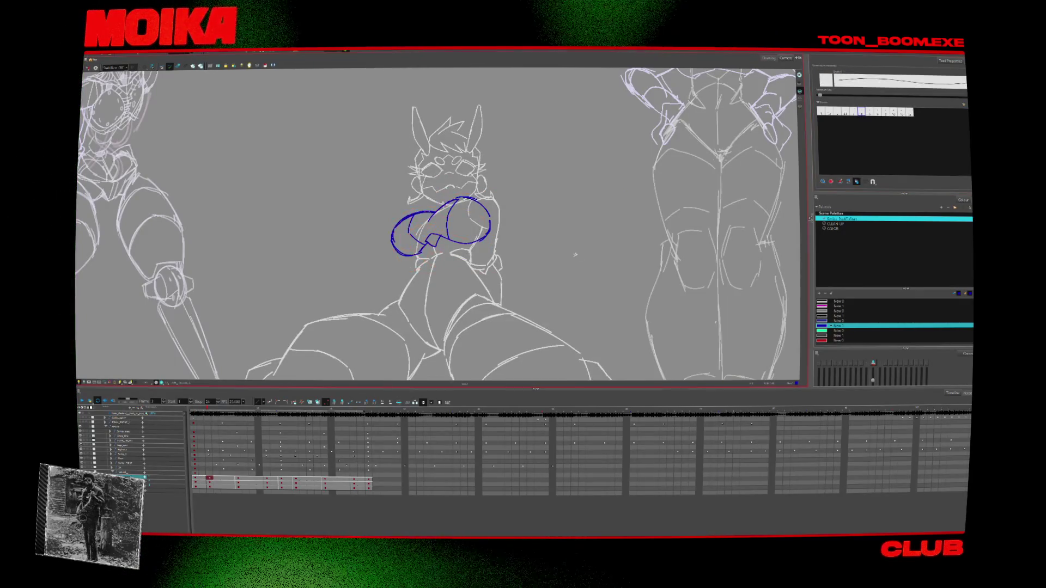
pyautogui.press('g')
pyautogui.press('f')
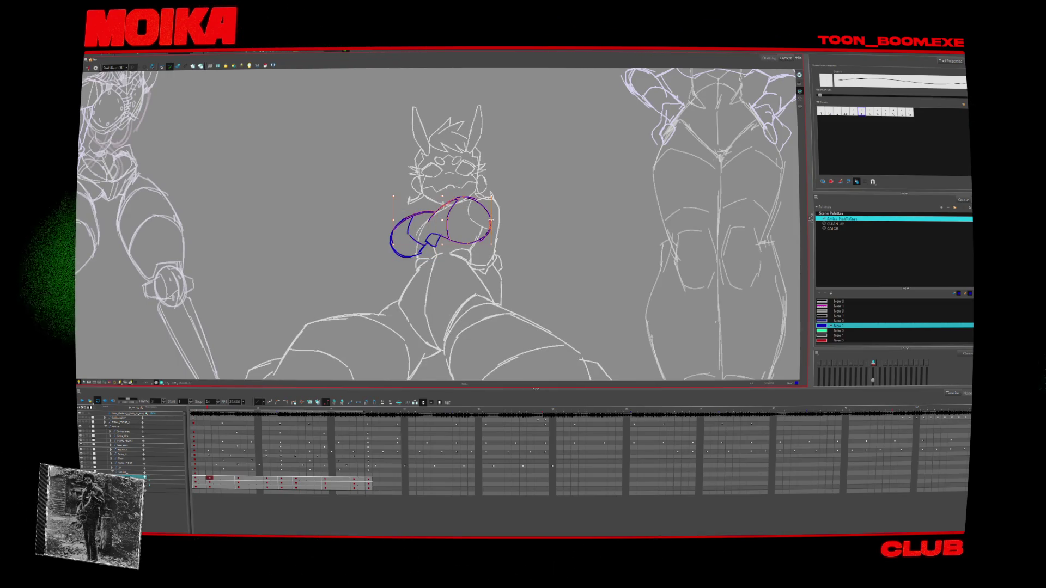
pyautogui.press('Escape')
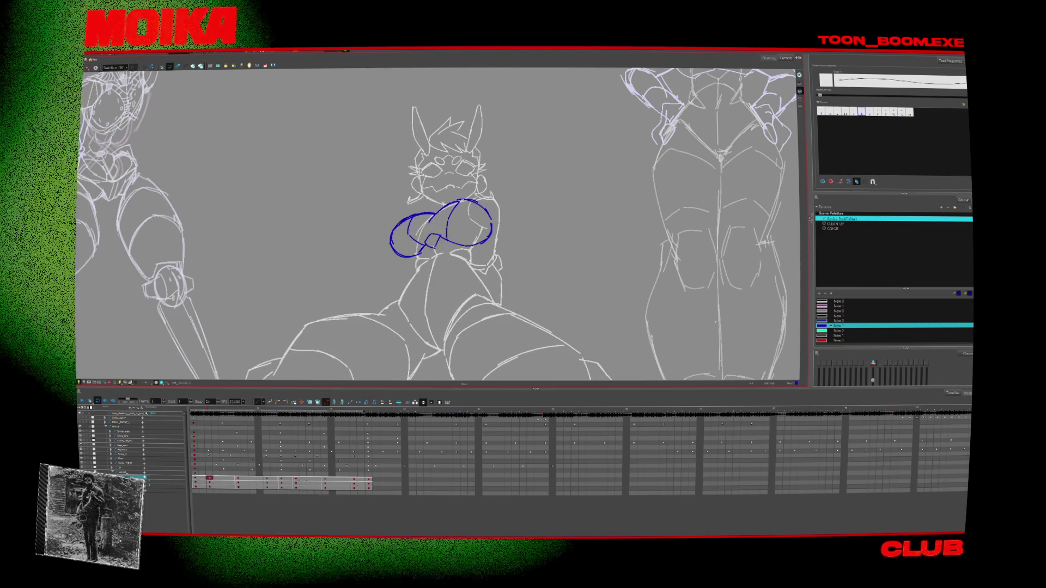
pyautogui.press('g')
pyautogui.press('g')
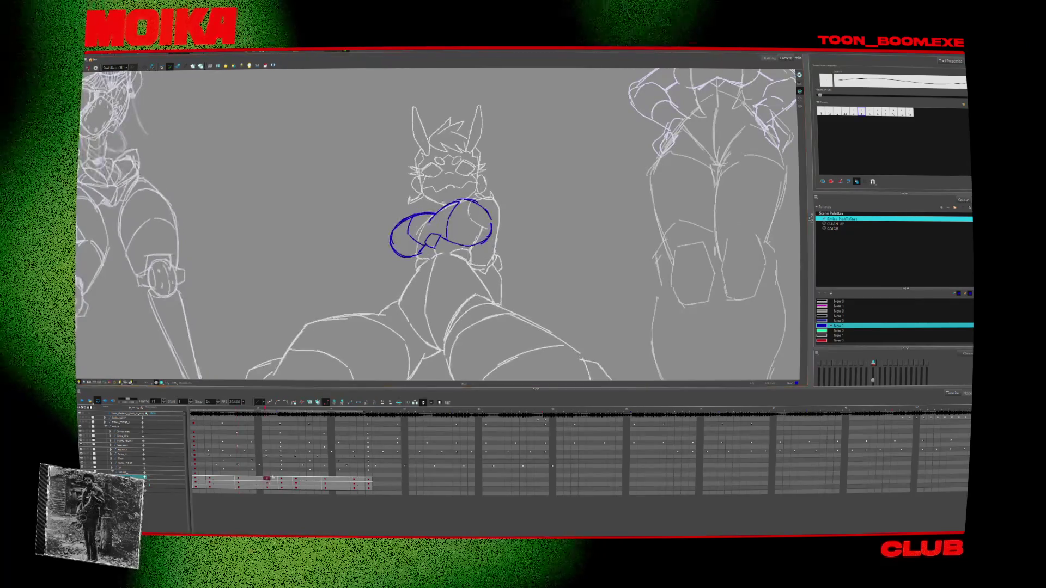
pyautogui.press('f')
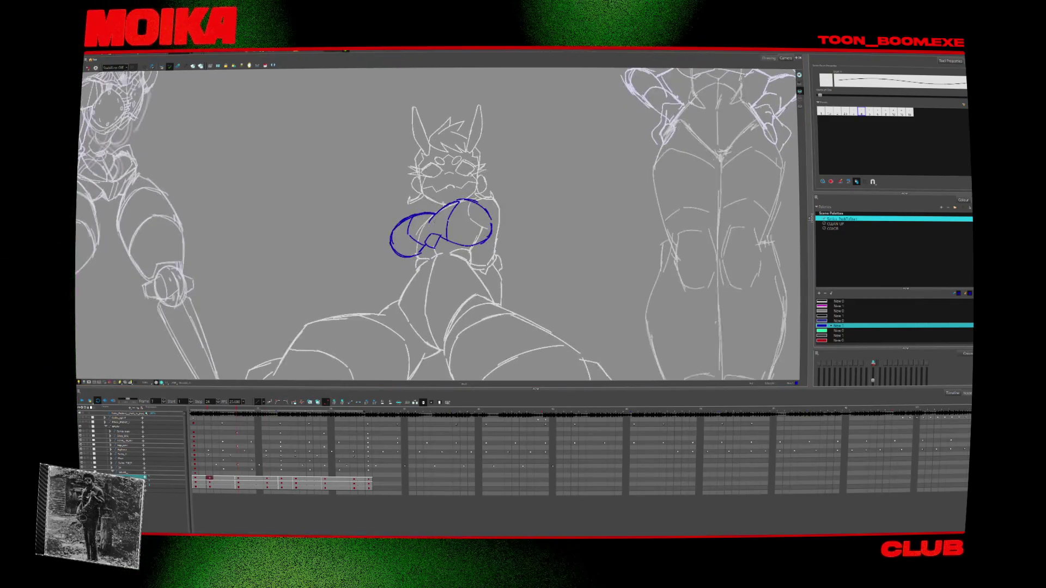
pyautogui.press('g')
pyautogui.press('f')
pyautogui.press('g')
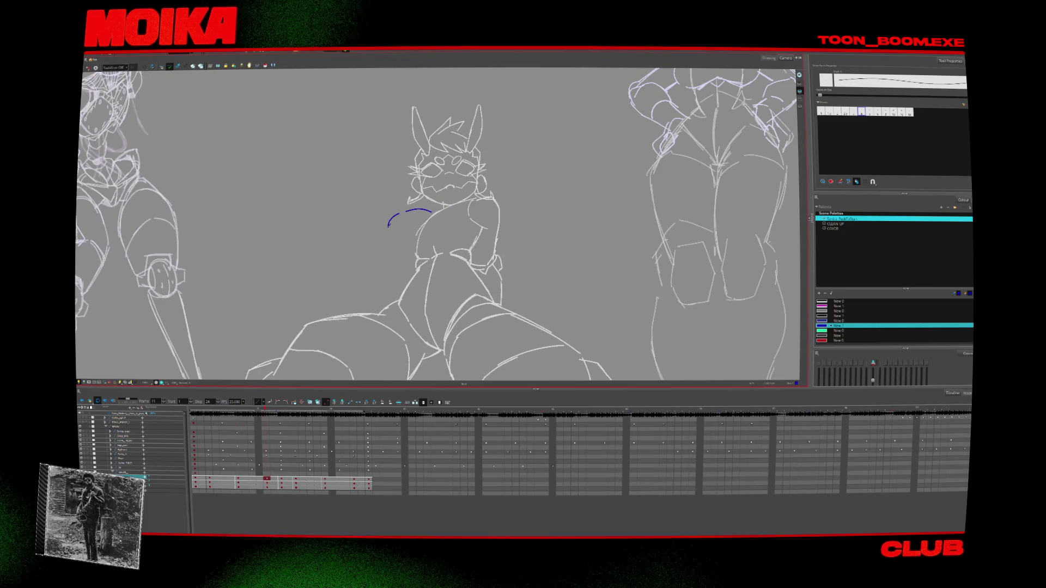
# Draw a blue chest arc on frame 11 and compare it against frame 3 and neighbouring drawings
pyautogui.moveTo(388, 227)
pyautogui.mouseDown()
pyautogui.moveTo(402, 251)
pyautogui.moveTo(429, 238)
pyautogui.mouseUp()
pyautogui.press('g')
pyautogui.press('f')
pyautogui.press('g')
pyautogui.press('f')
pyautogui.press('g')
pyautogui.press('f')
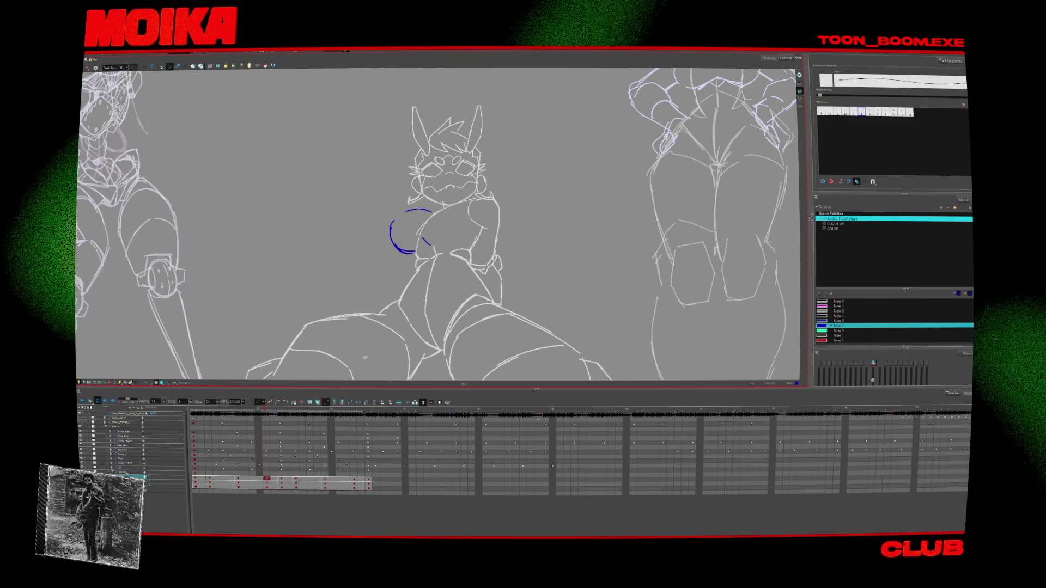
pyautogui.click(209, 480)
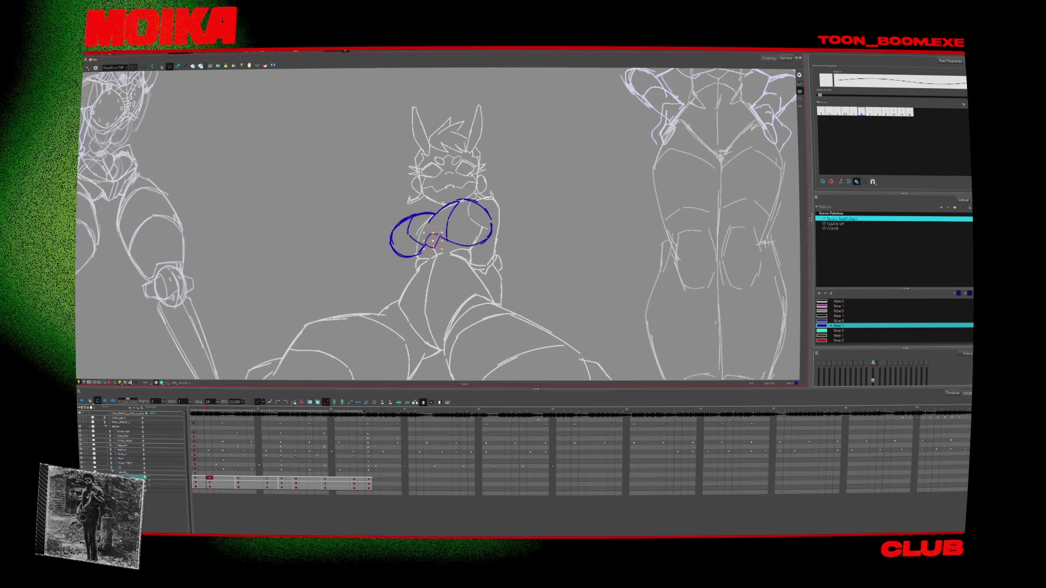
pyautogui.click(266, 479)
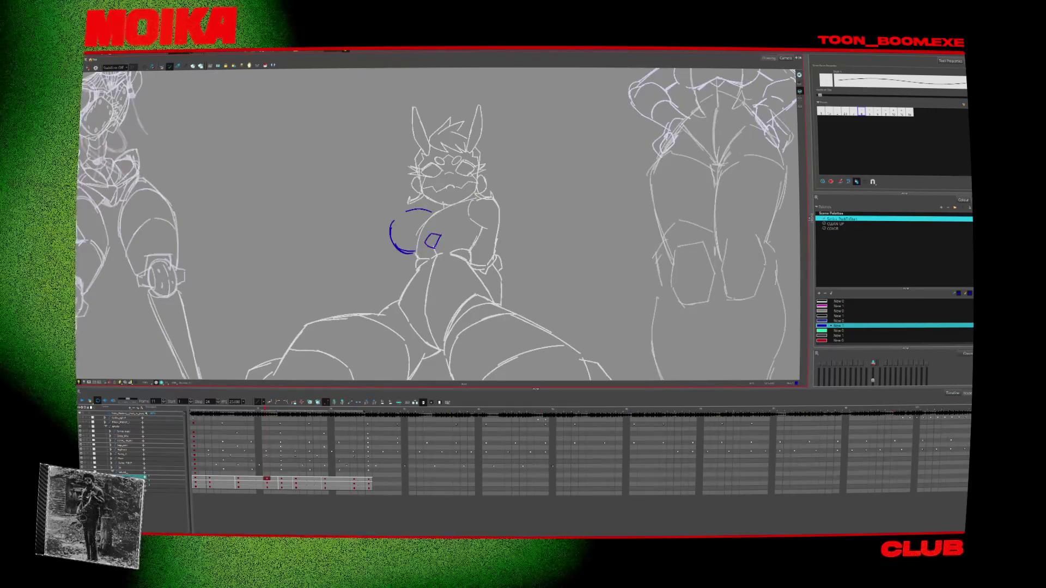
# Erase the left part of the blue arc, check the drawing mirrored, and deselect the chest strokes
pyautogui.hotkey('alt', 'e')
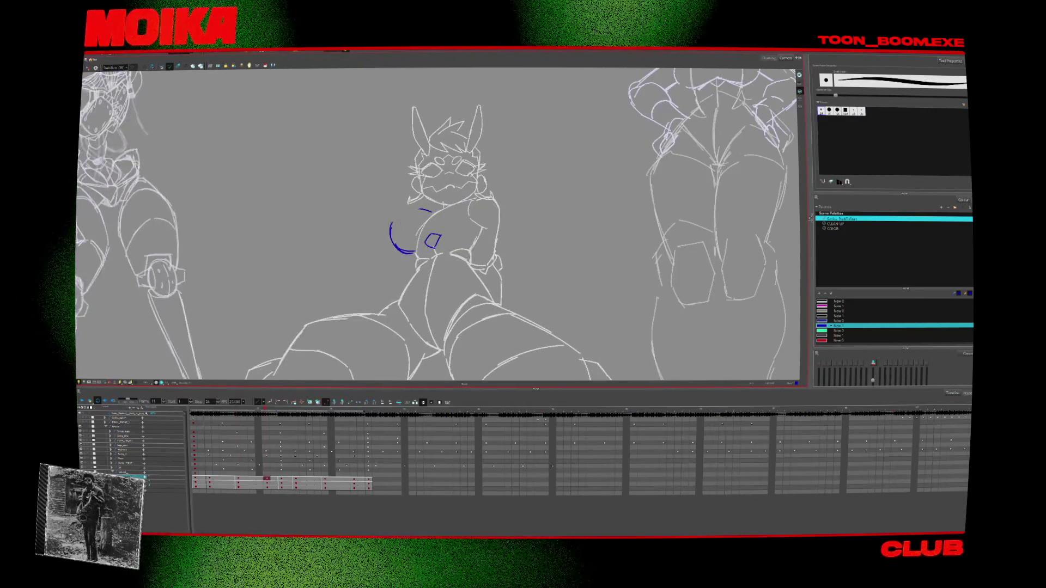
pyautogui.moveTo(396, 248)
pyautogui.mouseDown()
pyautogui.moveTo(393, 222)
pyautogui.moveTo(461, 238)
pyautogui.mouseUp()
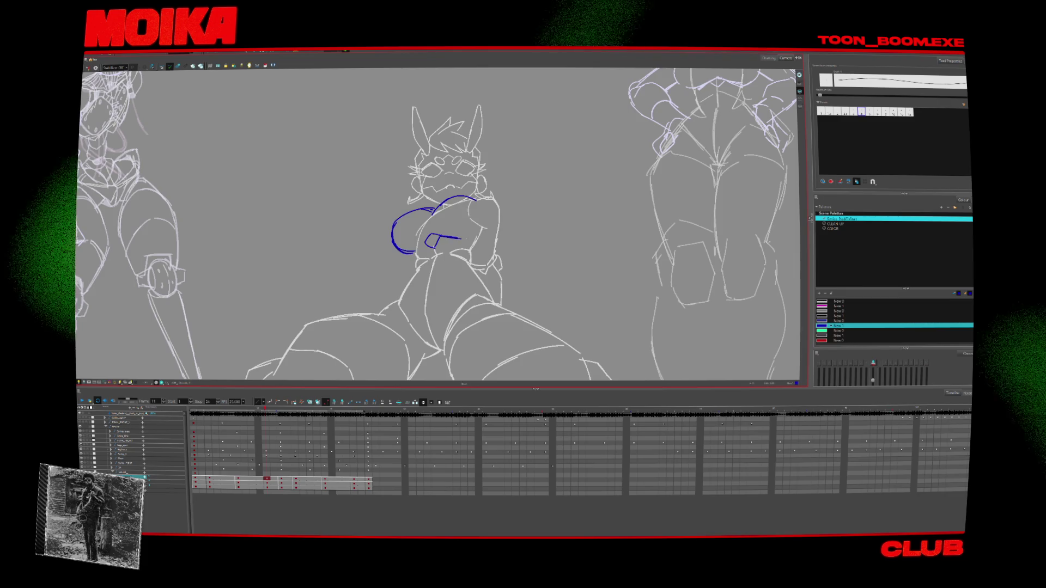
pyautogui.press('4')
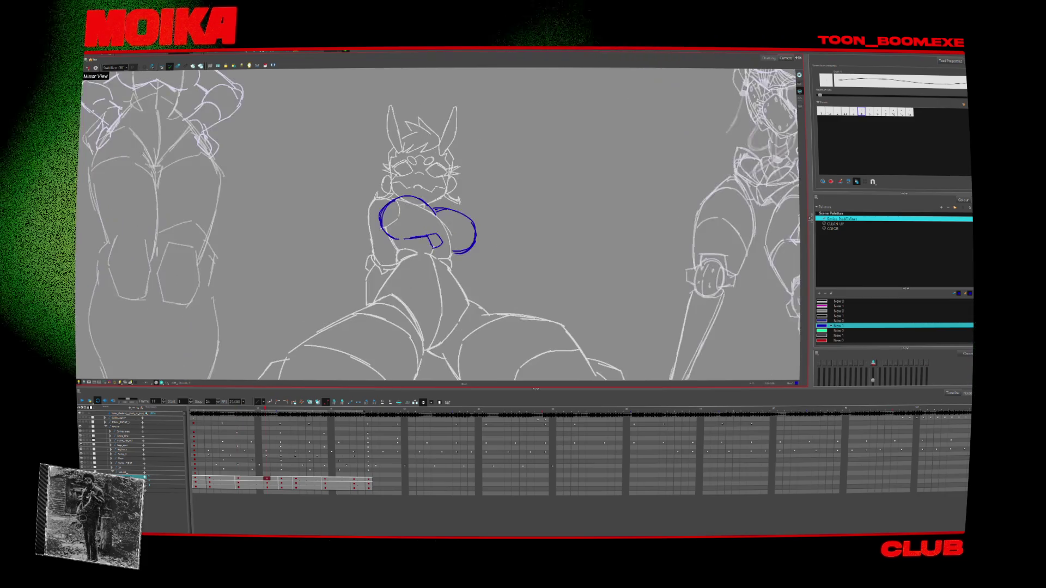
pyautogui.press('g')
pyautogui.press('g')
pyautogui.press('g')
pyautogui.press('4')
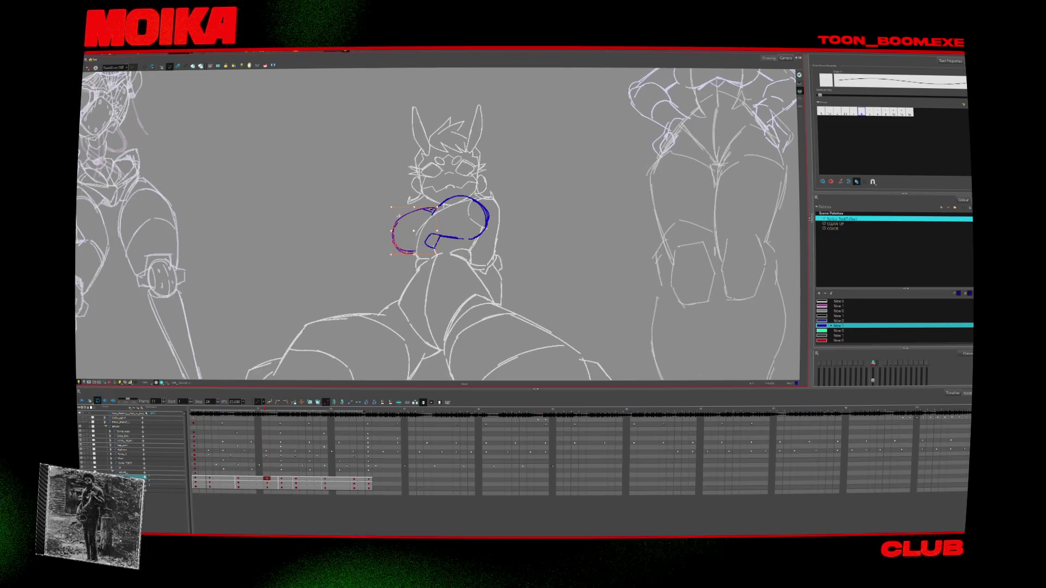
pyautogui.press('Escape')
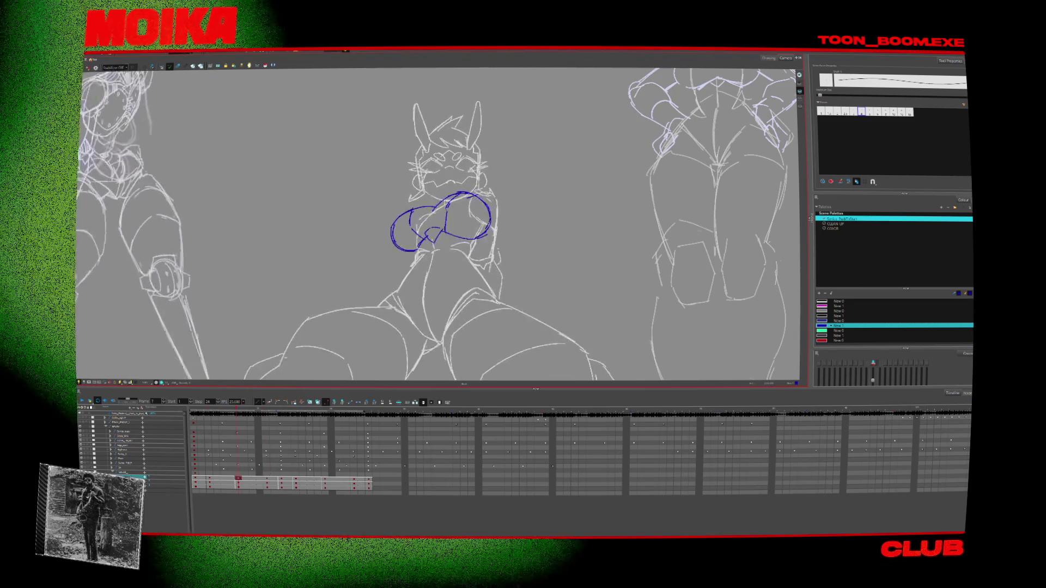
pyautogui.click(505, 210)
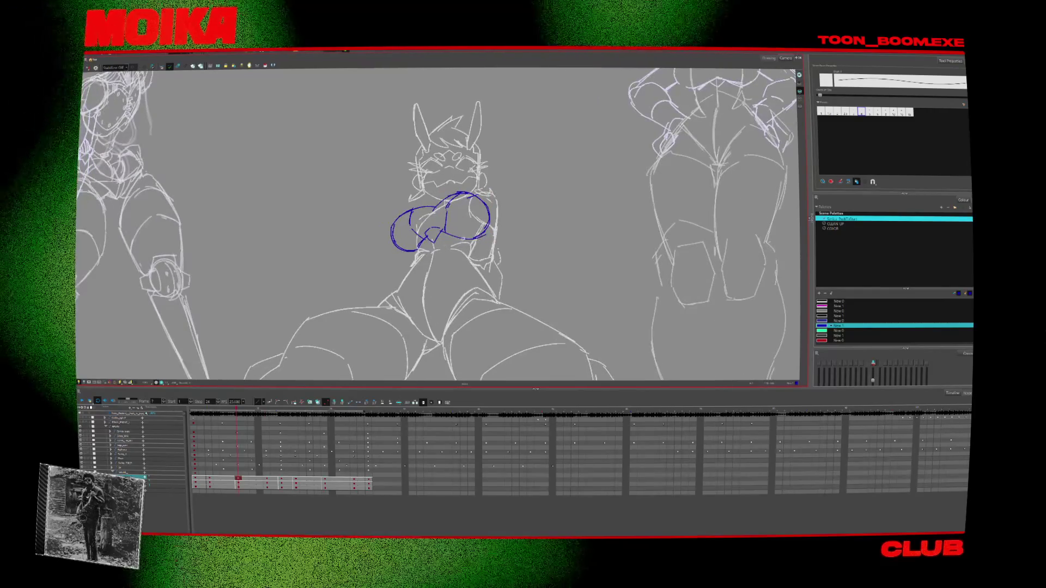
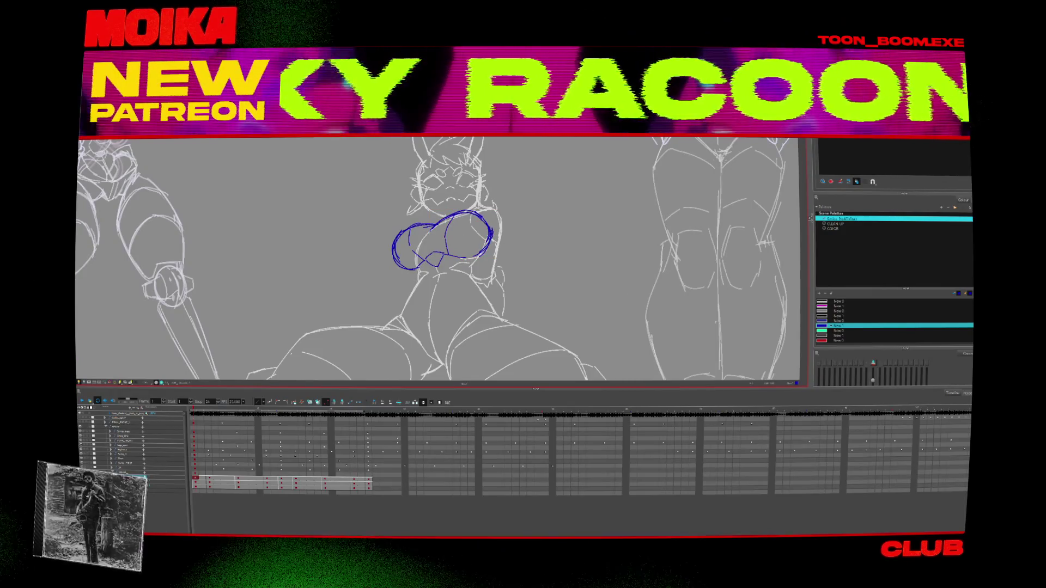
# Select frames 1–15 on the sketch layer, leave frame 15 selected, and play back the pose lineup
pyautogui.click(280, 479)
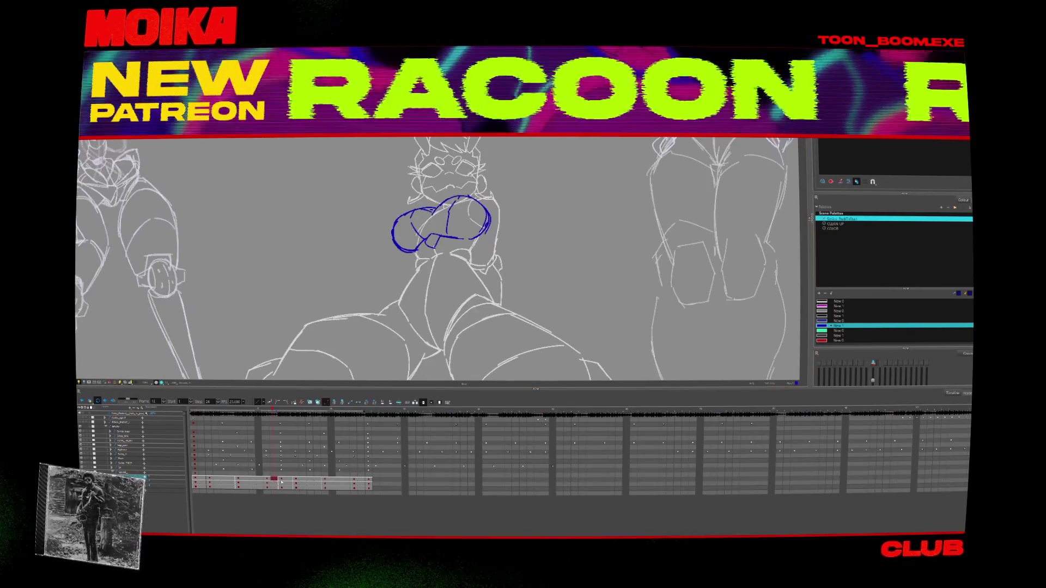
pyautogui.keyDown('shift'); pyautogui.click(195, 478); pyautogui.keyUp('shift')
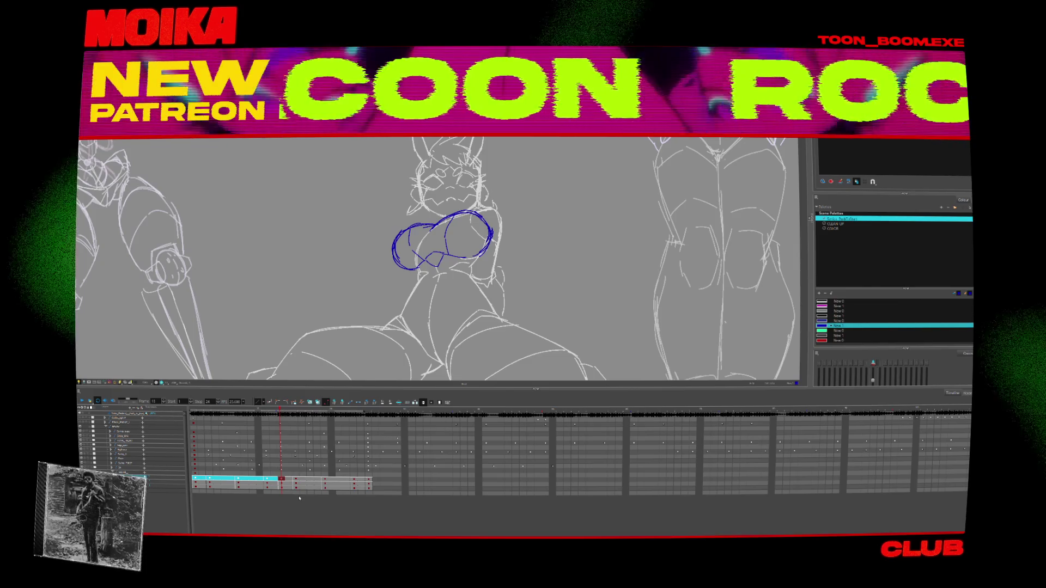
pyautogui.click(281, 480)
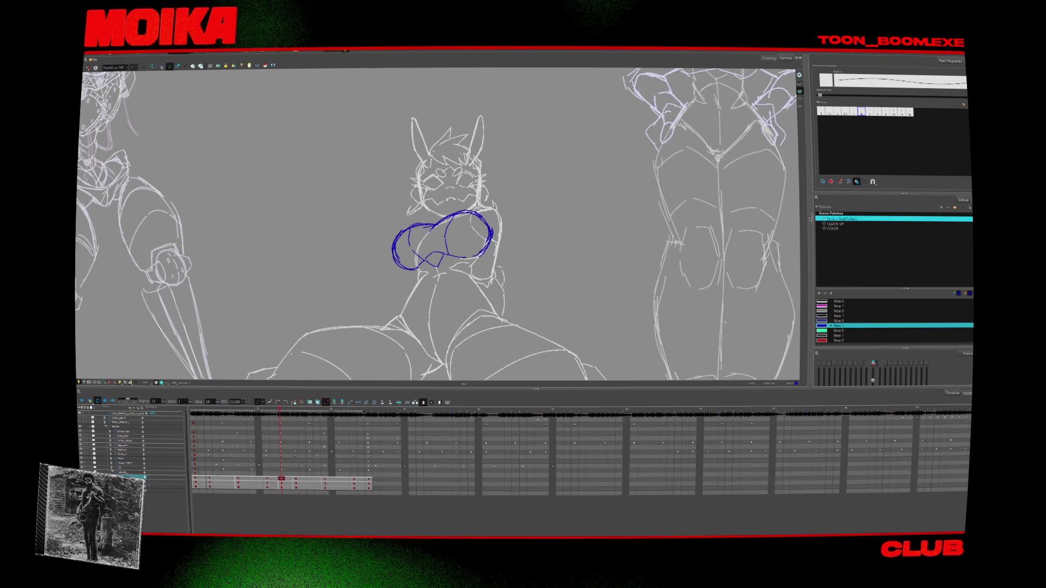
pyautogui.press('Return')
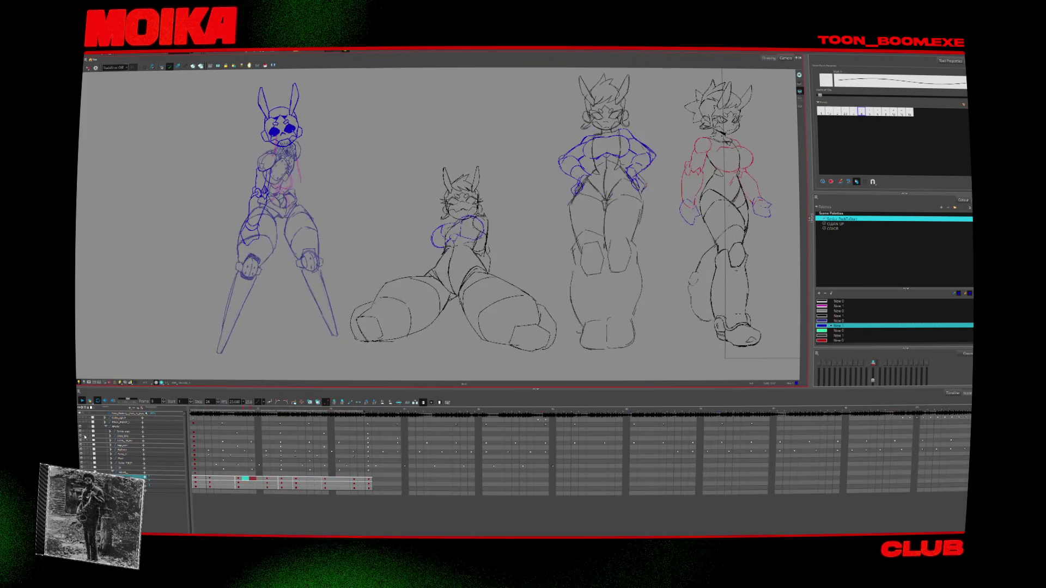
# With the Select tool active, zoom and pan onto the seated character's inked head, settling on frame 7
pyautogui.click(265, 410)
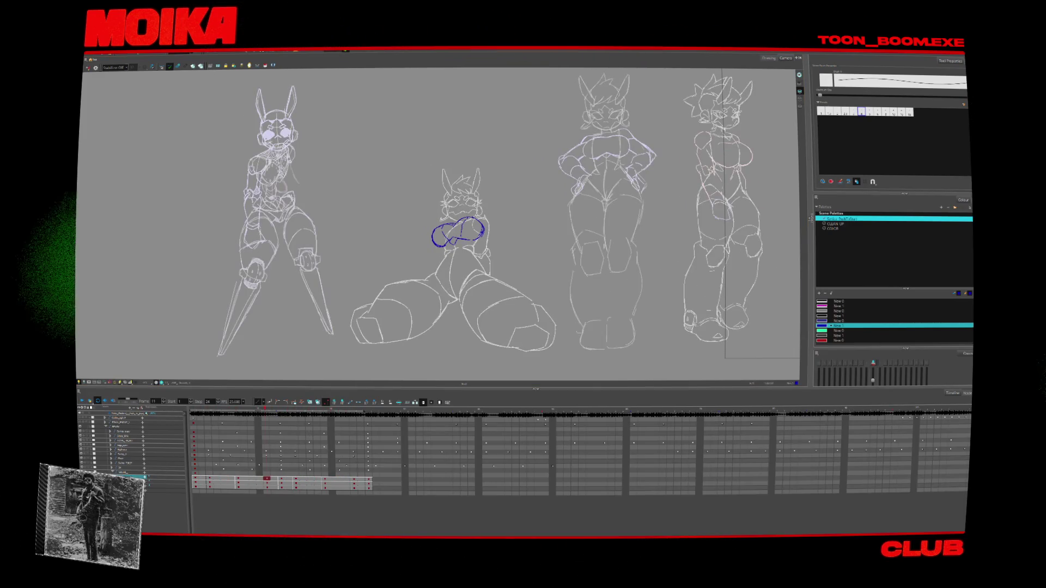
pyautogui.hotkey('alt', 's')
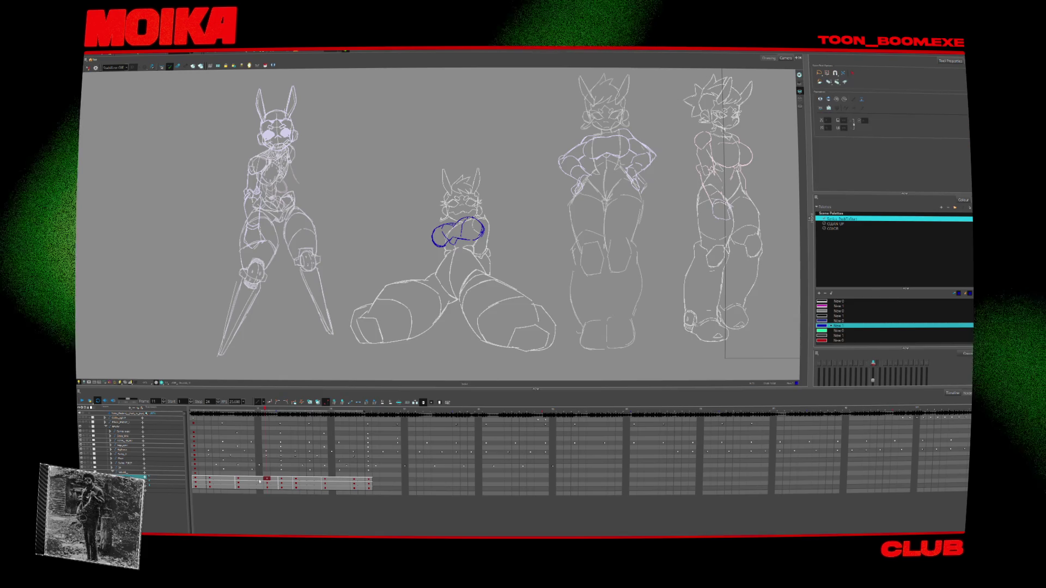
pyautogui.press(',')
pyautogui.hotkey('alt', 'z')
pyautogui.press('2')
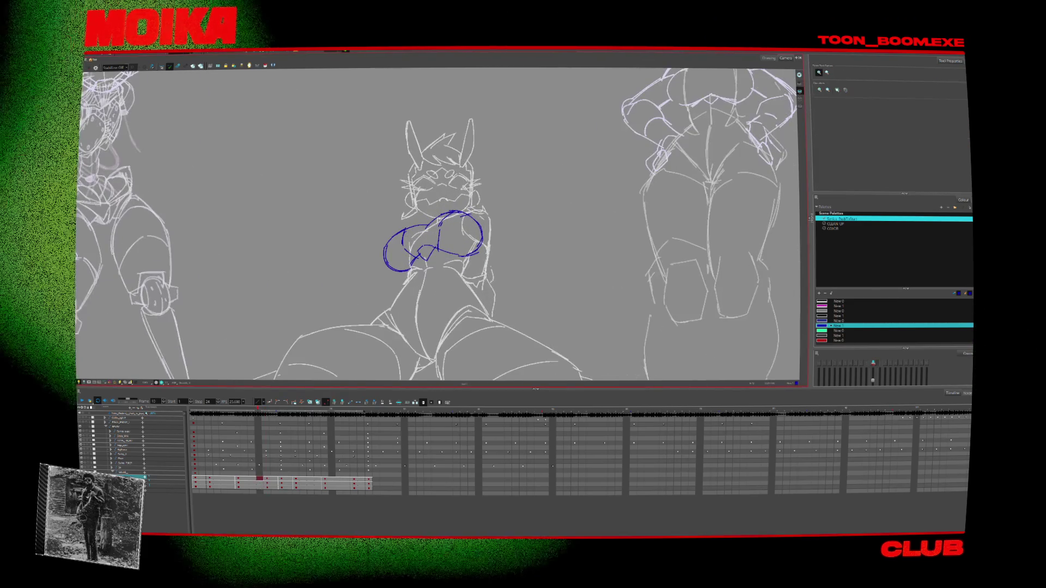
pyautogui.press('.')
pyautogui.press('.')
pyautogui.press('.')
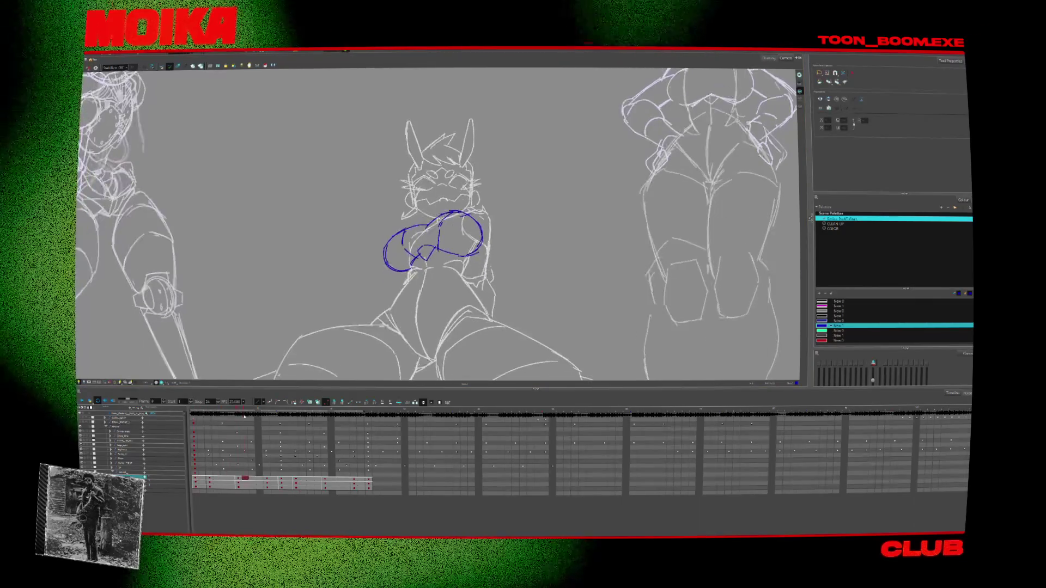
pyautogui.click(267, 487)
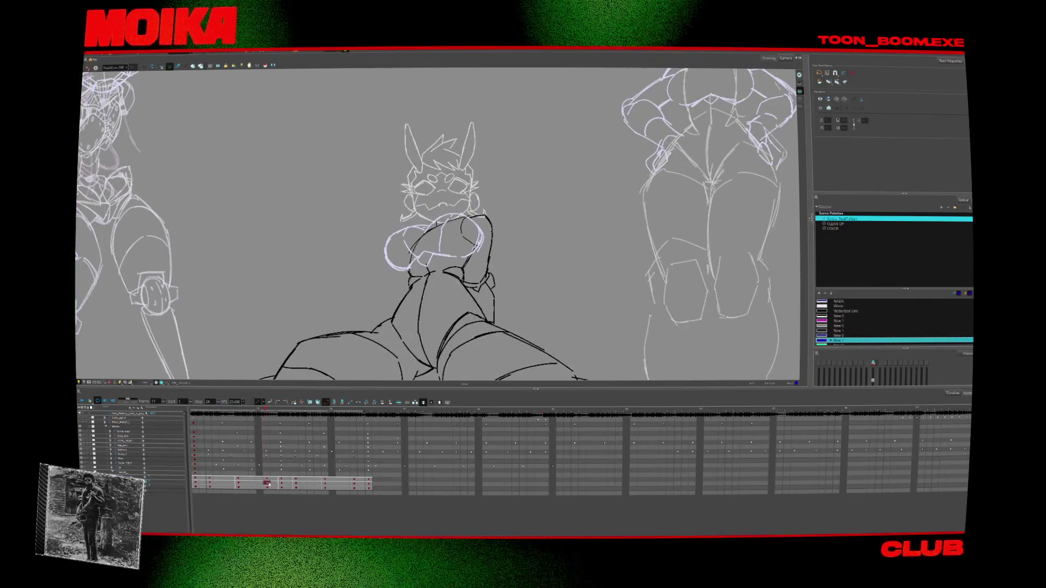
pyautogui.moveTo(498, 240); pyautogui.dragTo(503, 306)
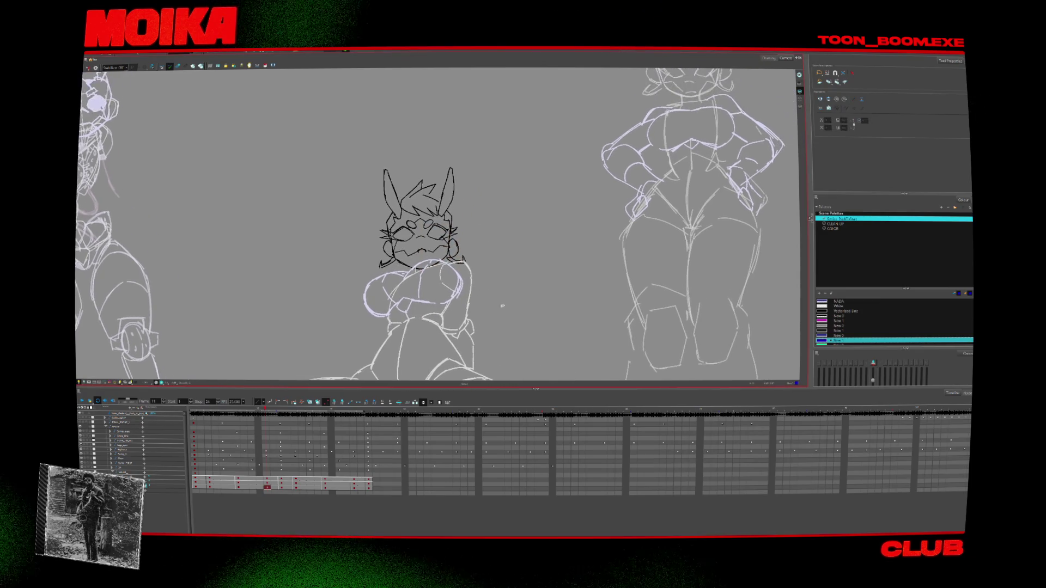
pyautogui.click(238, 486)
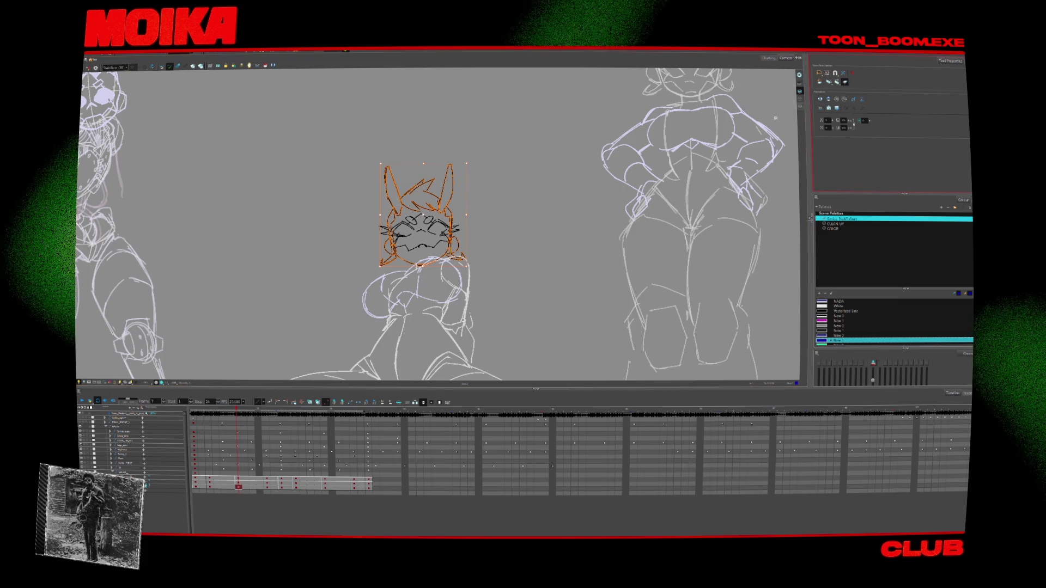
pyautogui.hotkey('ctrl', 'a')
pyautogui.click(267, 486)
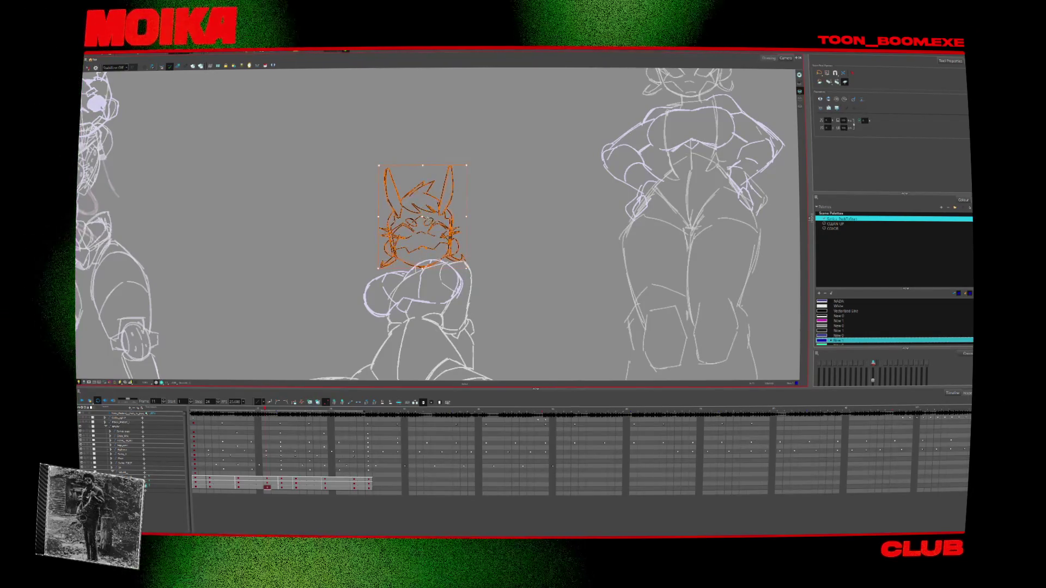
pyautogui.click(238, 486)
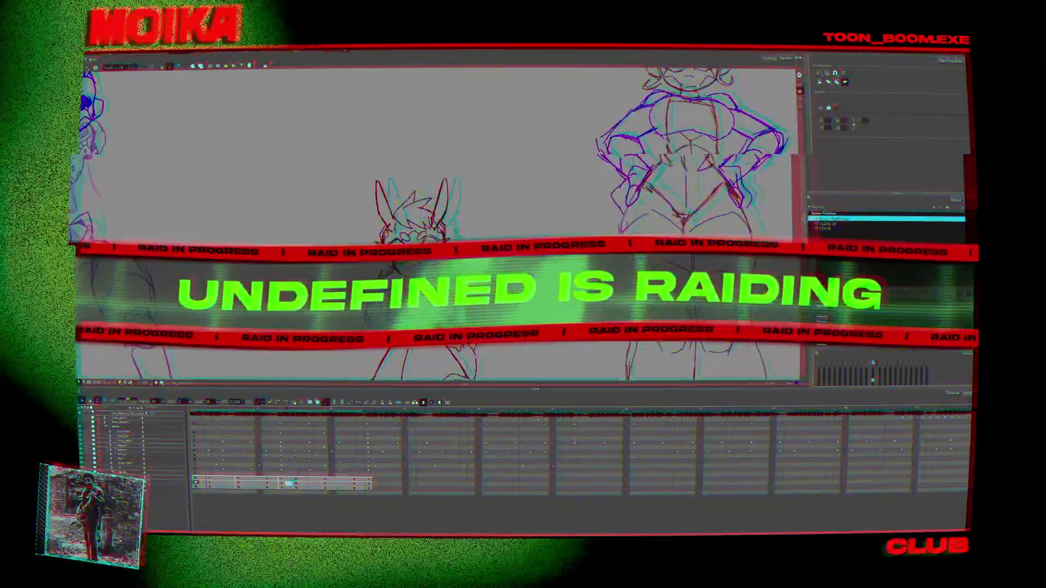
# Zoom out and pan the canvas until all ten rabbit pose sketches are visible
pyautogui.scroll(-3, 441, 223)
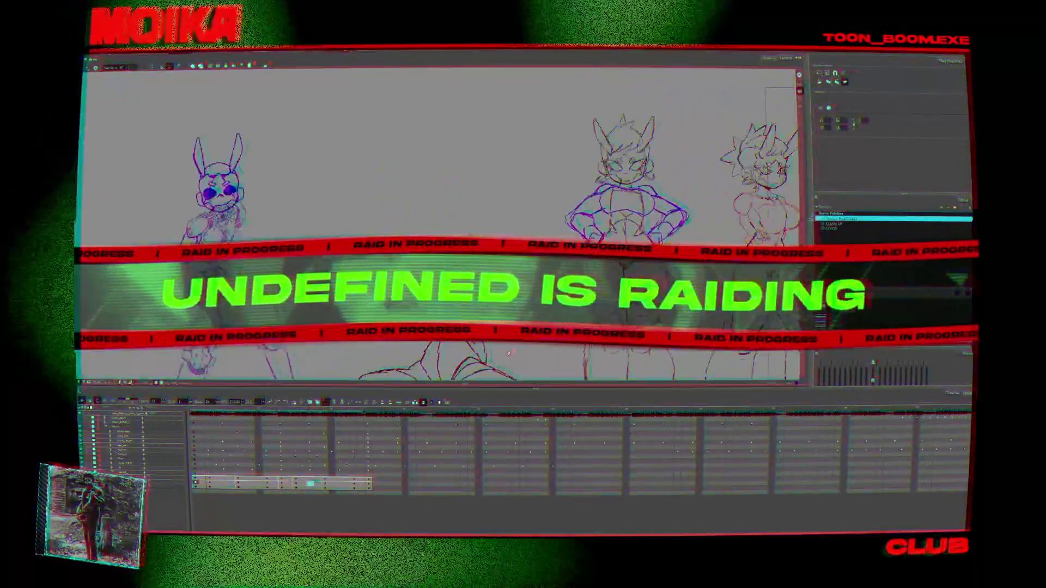
pyautogui.hscroll(5, 262, 377)
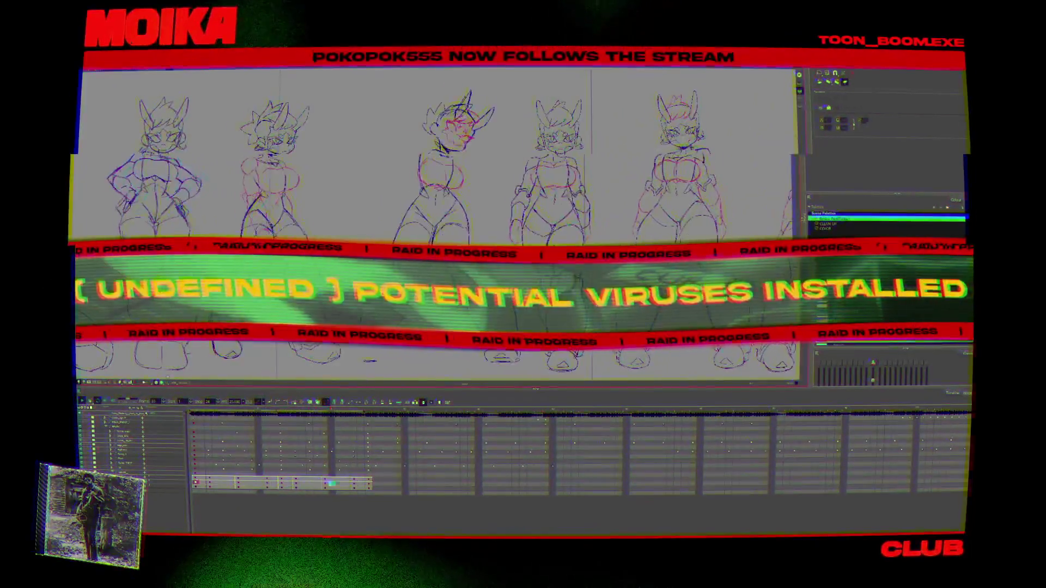
pyautogui.scroll(-5, 307, 212)
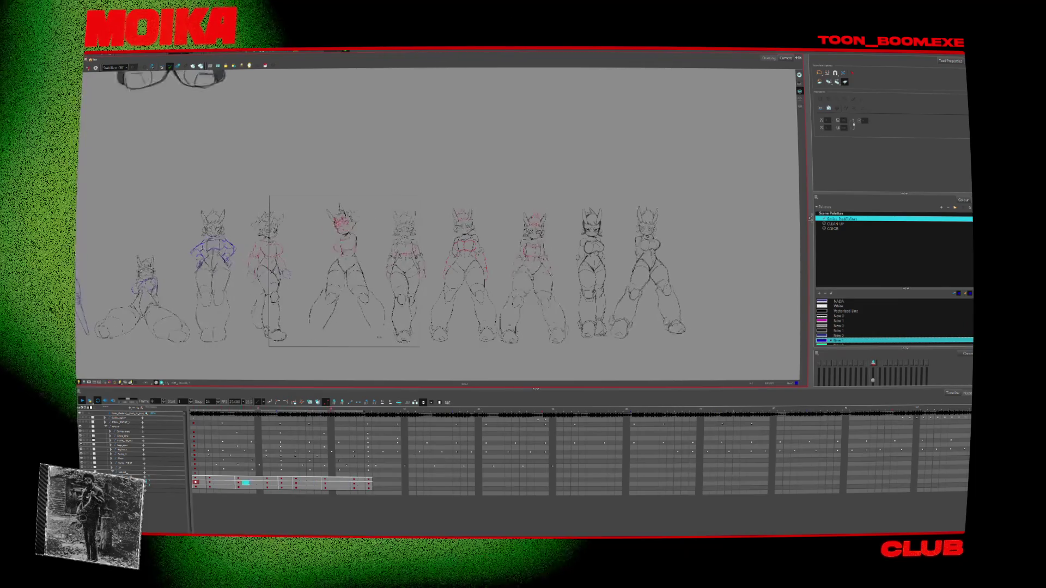
# Play the animation and move the playhead to frame 6
pyautogui.scroll(2, 192, 336)
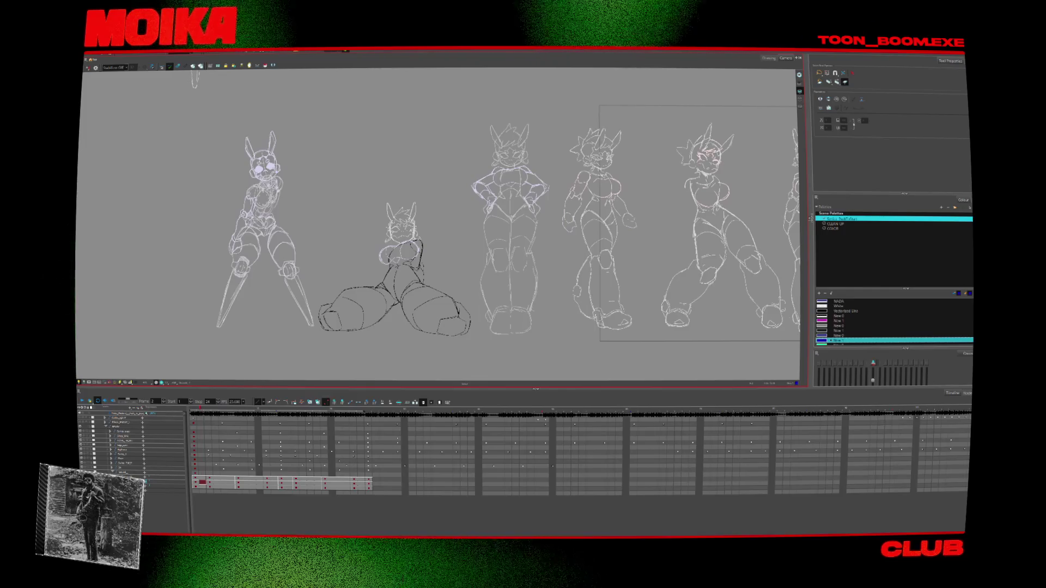
pyautogui.press('Return')
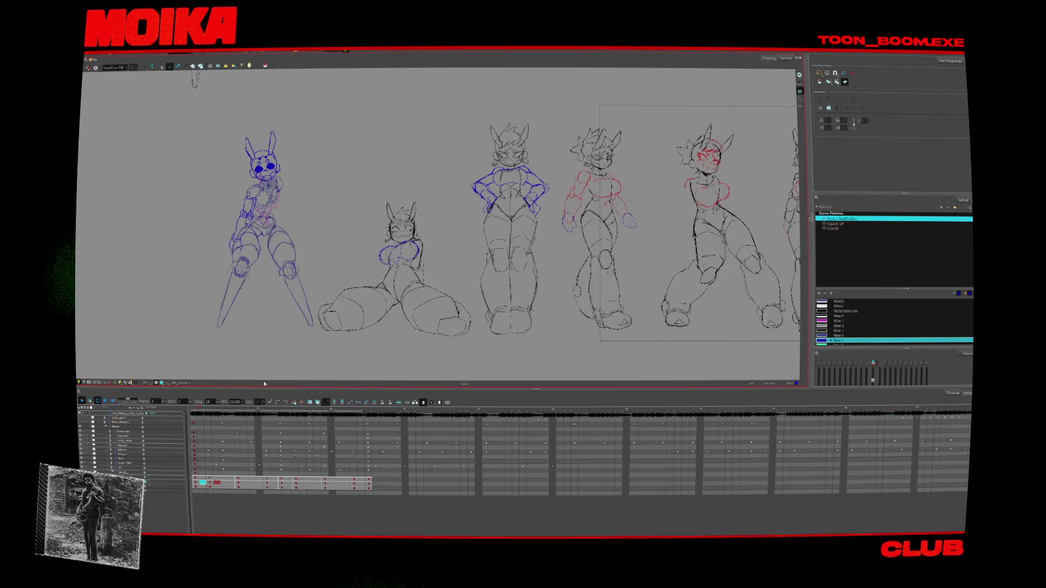
pyautogui.moveTo(197, 409); pyautogui.dragTo(268, 448)
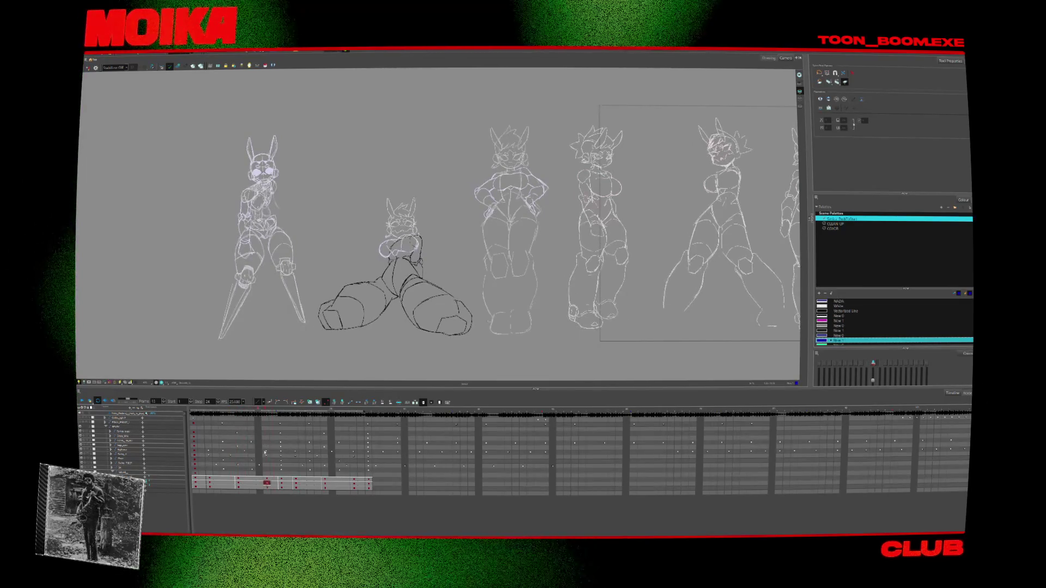
# Compare the seated pose drawings on frames 3, 7 and 2, ending on frame 3's blue stroke
pyautogui.click(224, 480)
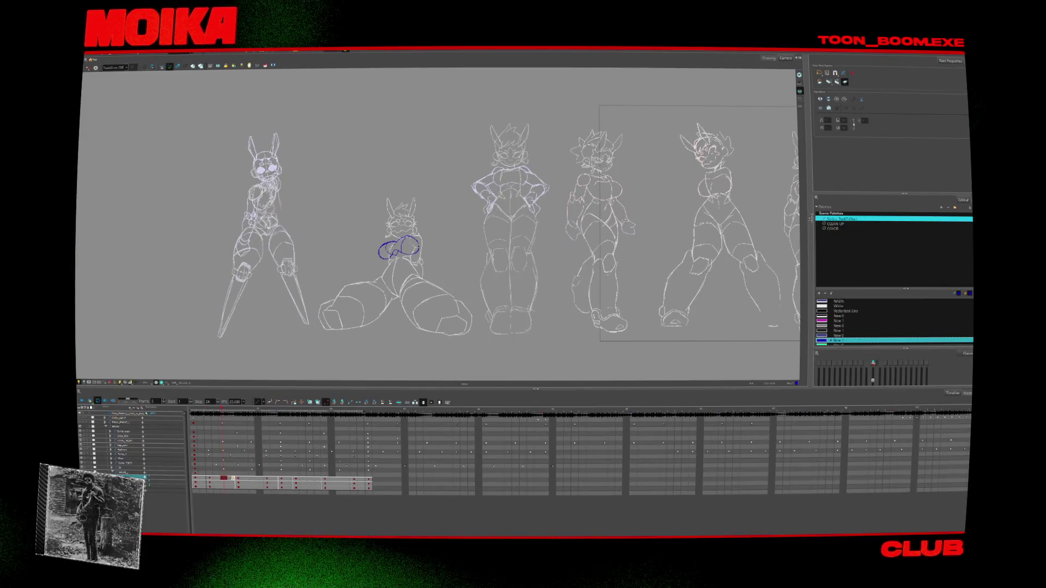
pyautogui.click(238, 486)
pyautogui.click(238, 481)
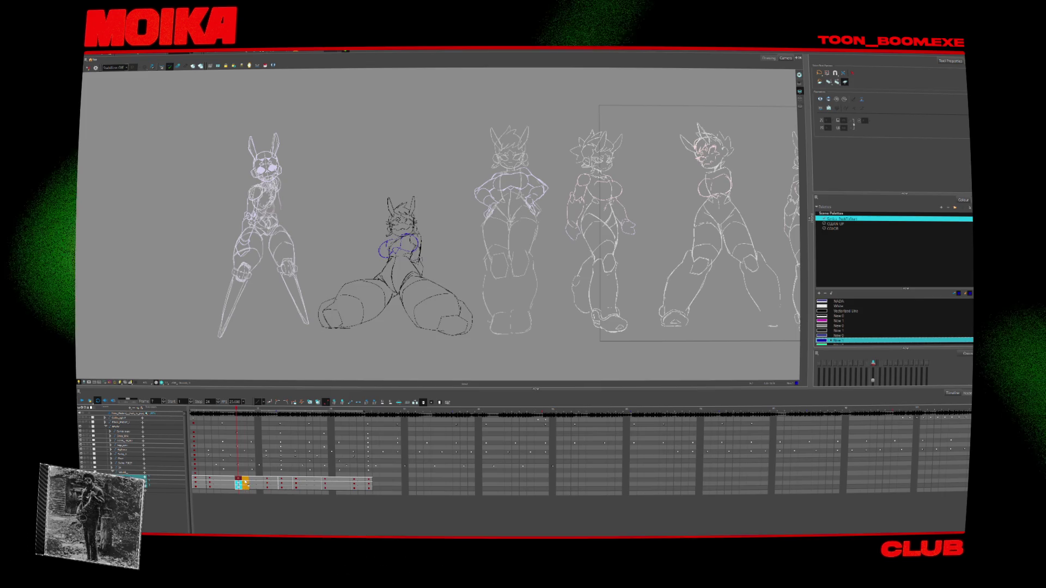
pyautogui.click(224, 483)
pyautogui.click(202, 482)
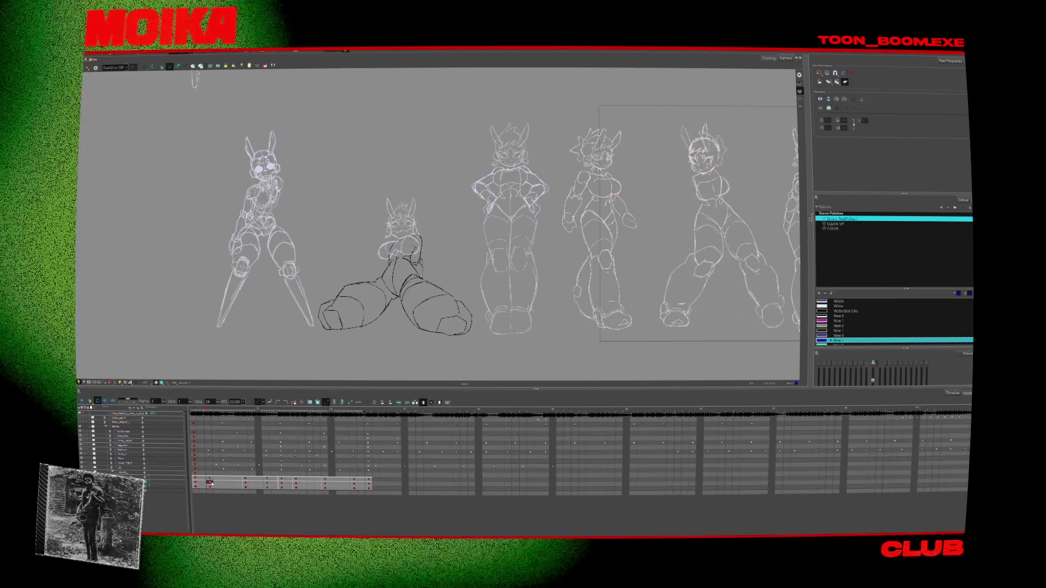
pyautogui.click(224, 483)
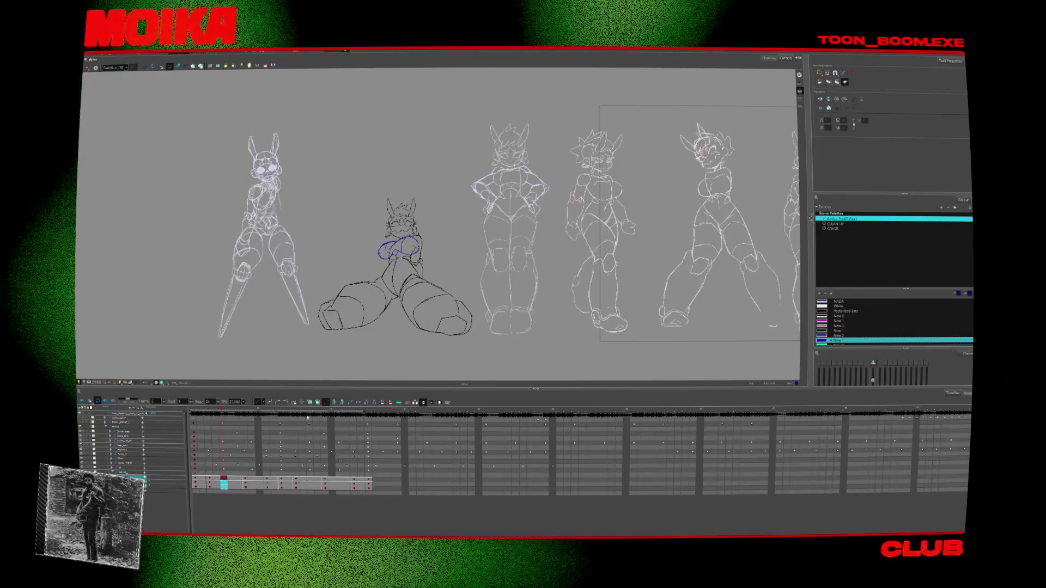
# Deselect the frame 3 cell, advance to the next seated drawing, zoom out and play the sequence
pyautogui.click(326, 402)
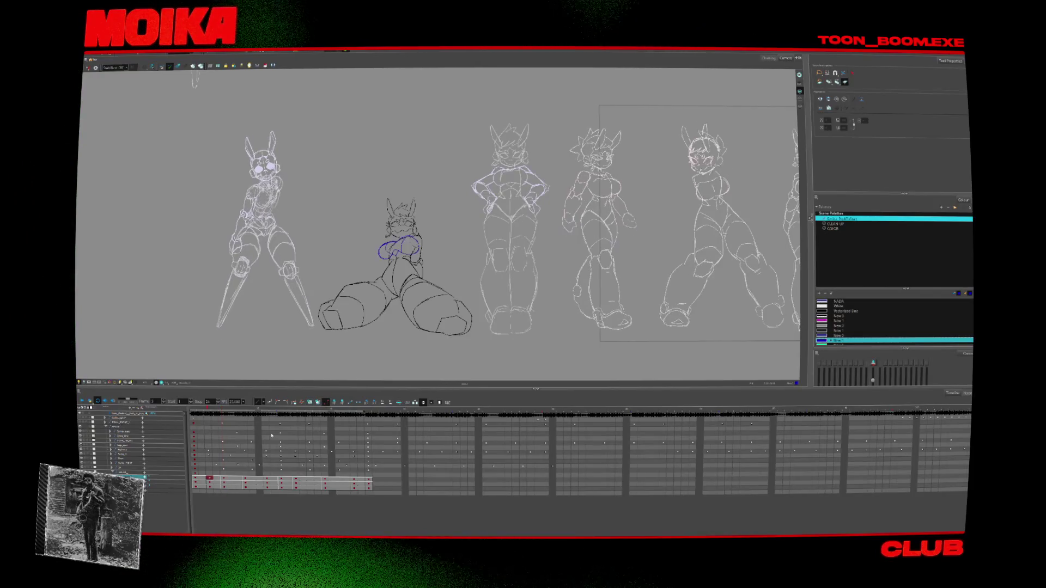
pyautogui.click(272, 435)
pyautogui.click(245, 478)
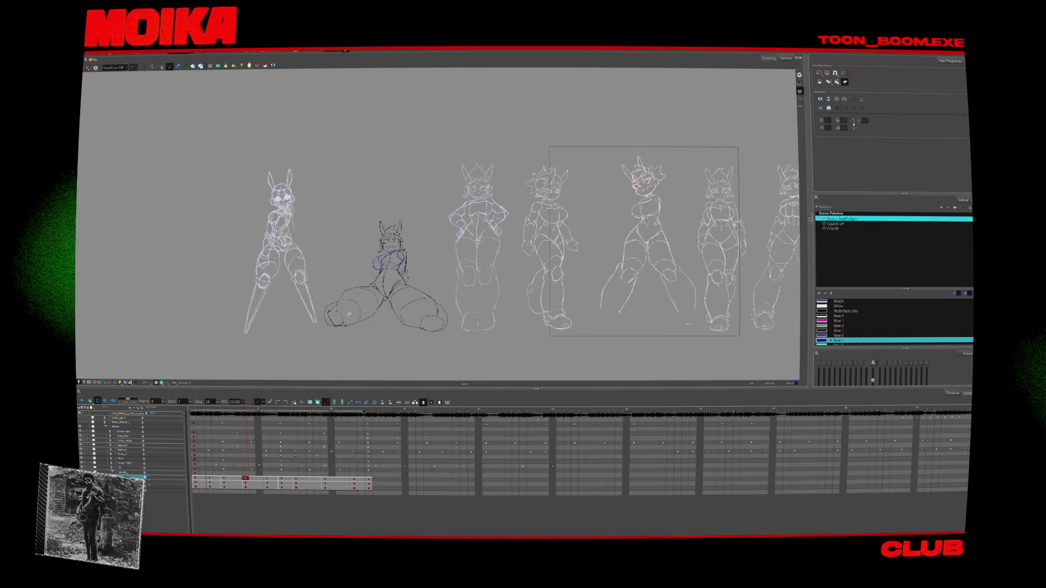
pyautogui.scroll(-2, 338, 315)
pyautogui.scroll(-1, 283, 314)
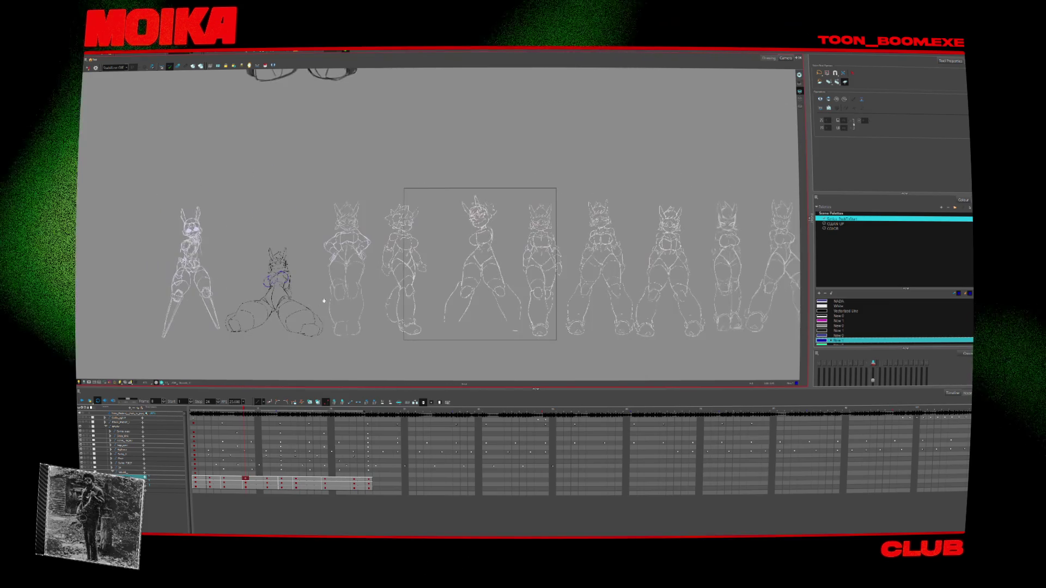
pyautogui.press('Return')
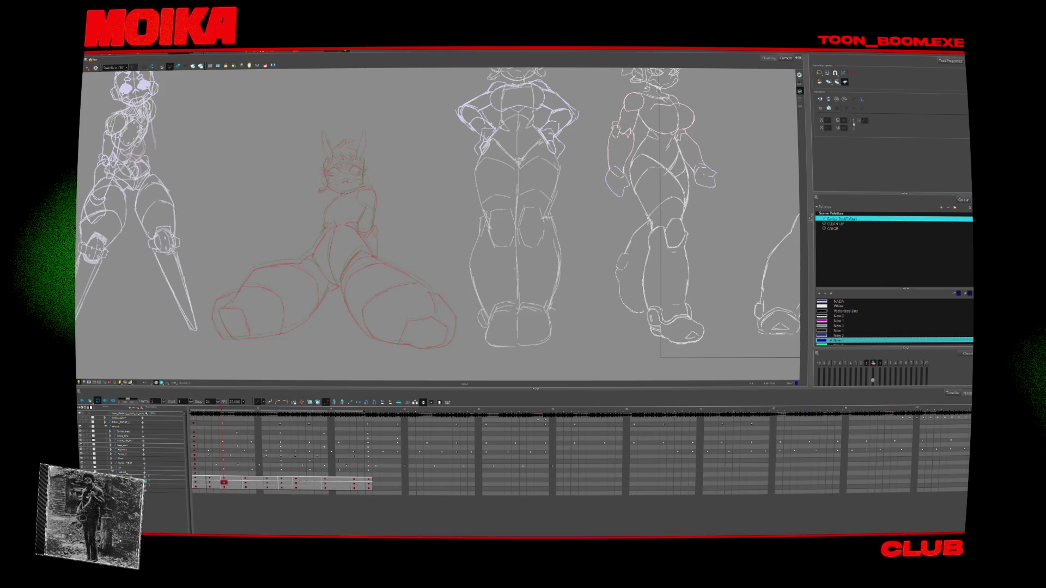
# Switch to the black Brush and ink a line along the seated pose's inner thigh
pyautogui.scroll(3, 260, 351)
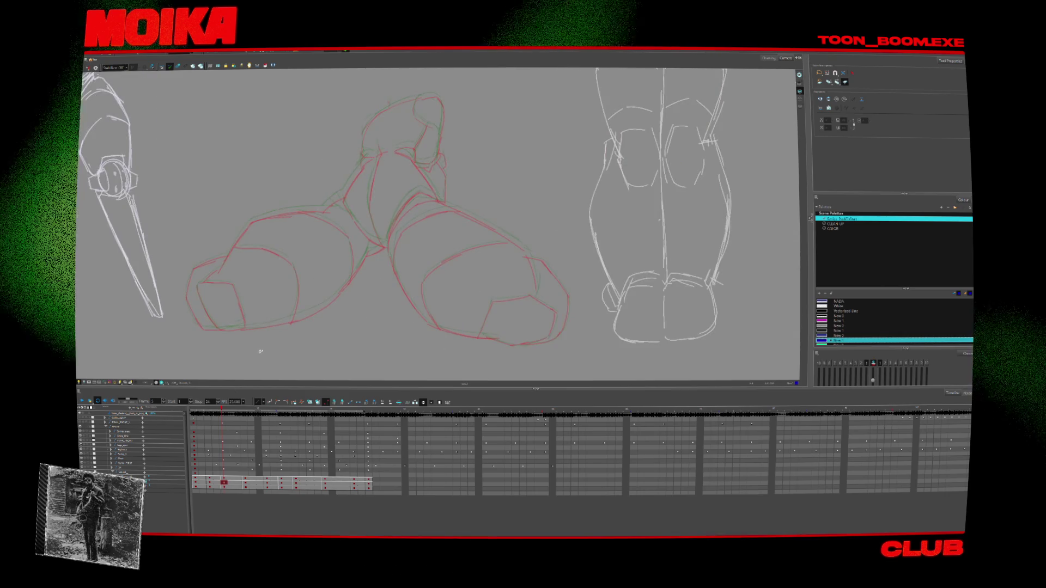
pyautogui.press(',')
pyautogui.scroll(2, 353, 182)
pyautogui.hotkey('alt', 'b')
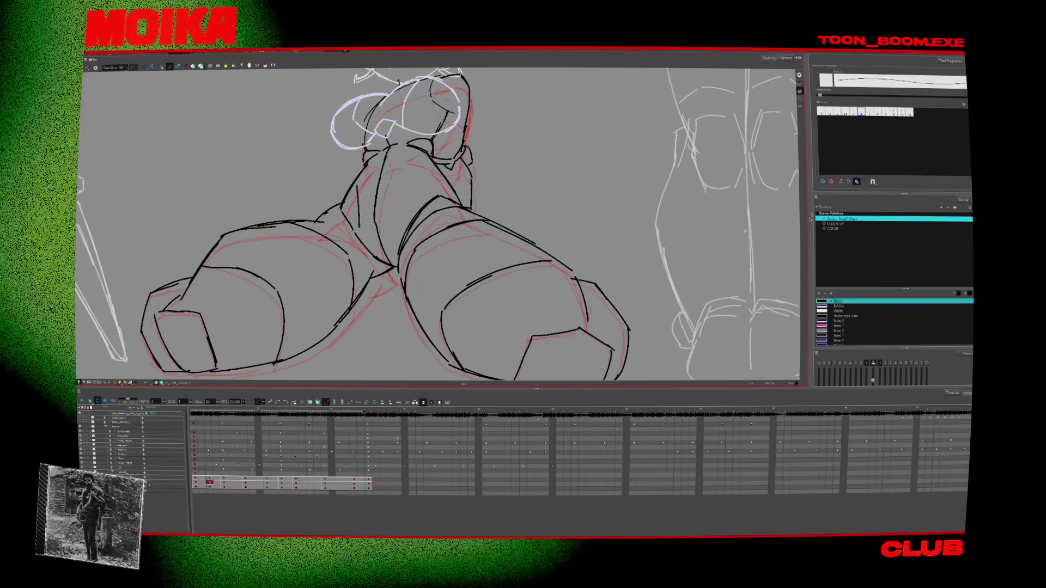
pyautogui.press('.')
pyautogui.moveTo(368, 158)
pyautogui.mouseDown()
pyautogui.moveTo(337, 205)
pyautogui.moveTo(368, 154)
pyautogui.mouseUp()
# Flip between adjacent drawings to compare, then ink a short black line on the other leg
pyautogui.press(',')
pyautogui.press('.')
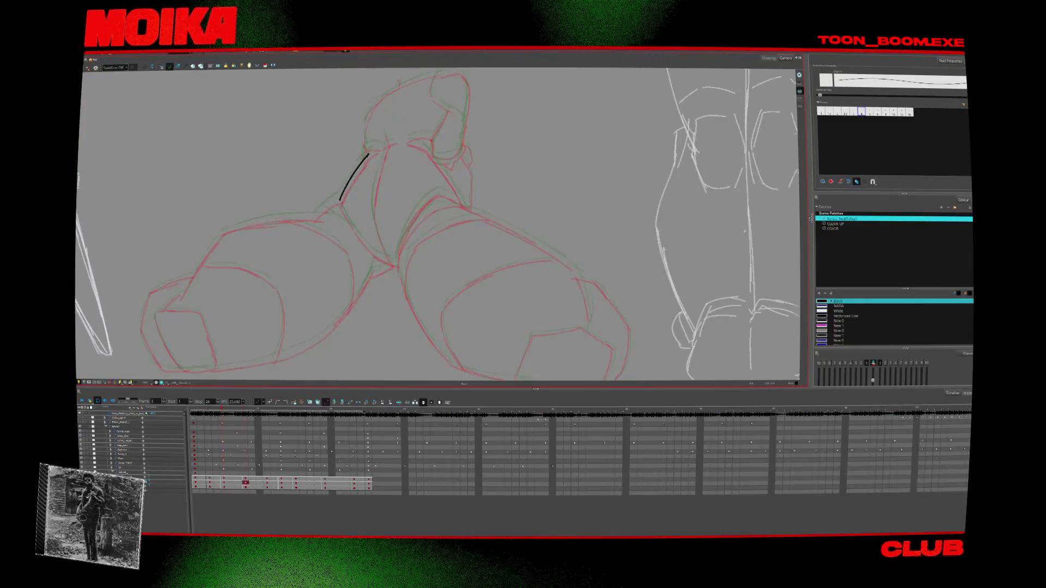
pyautogui.press(',')
pyautogui.press('.')
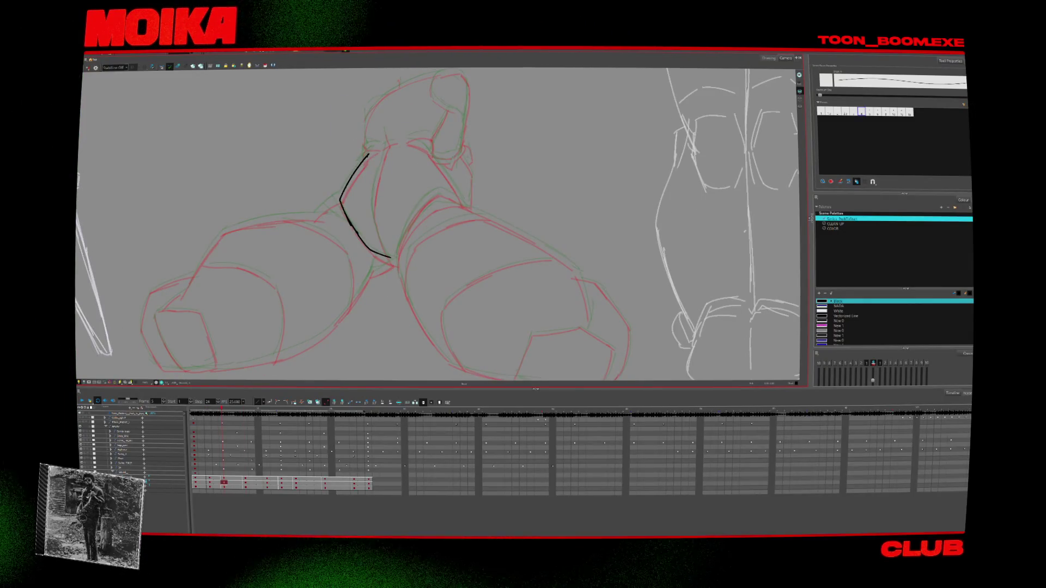
pyautogui.press(',')
pyautogui.press('.')
pyautogui.moveTo(397, 249); pyautogui.dragTo(399, 277)
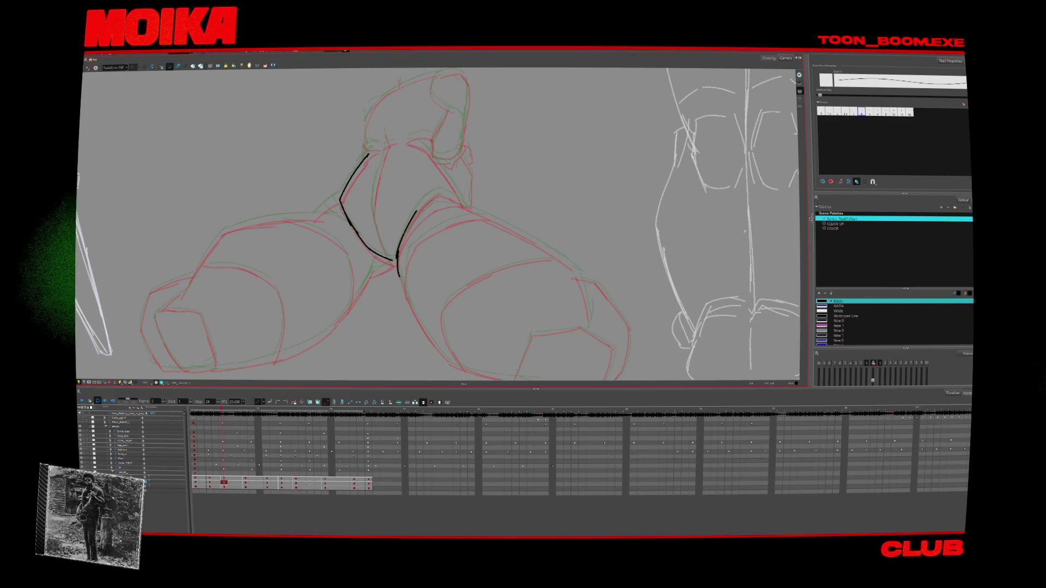
# Check the inking in Mirror View, step through neighbouring drawings, and zoom out to the lineup
pyautogui.click(88, 68)
pyautogui.press(',')
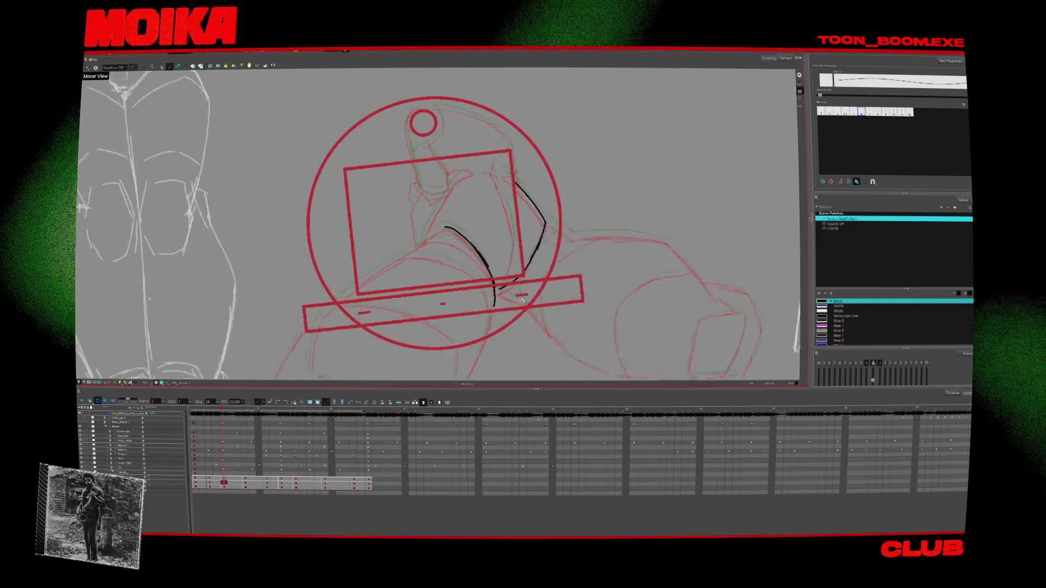
pyautogui.press('.')
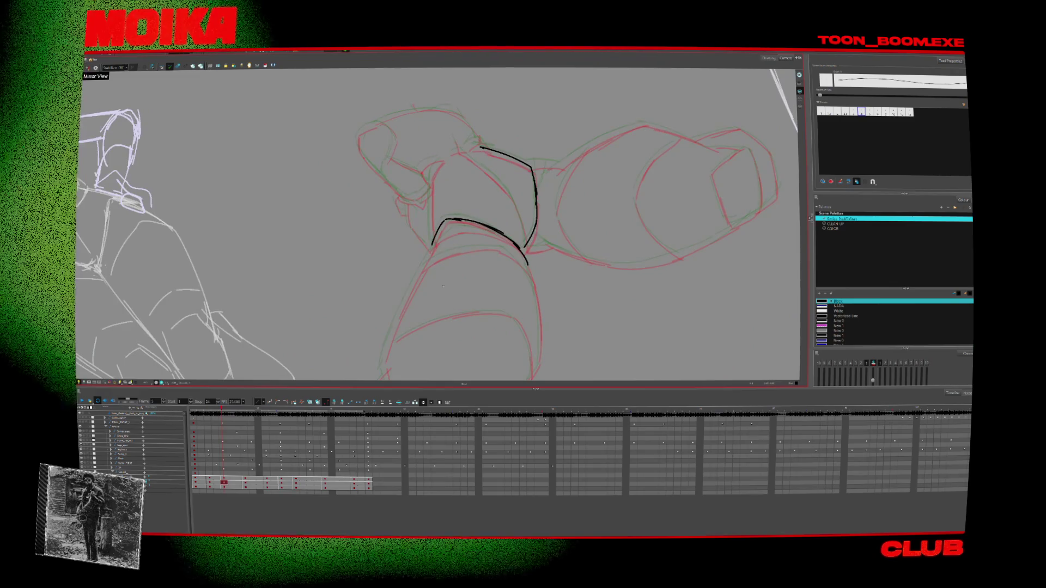
pyautogui.press('.')
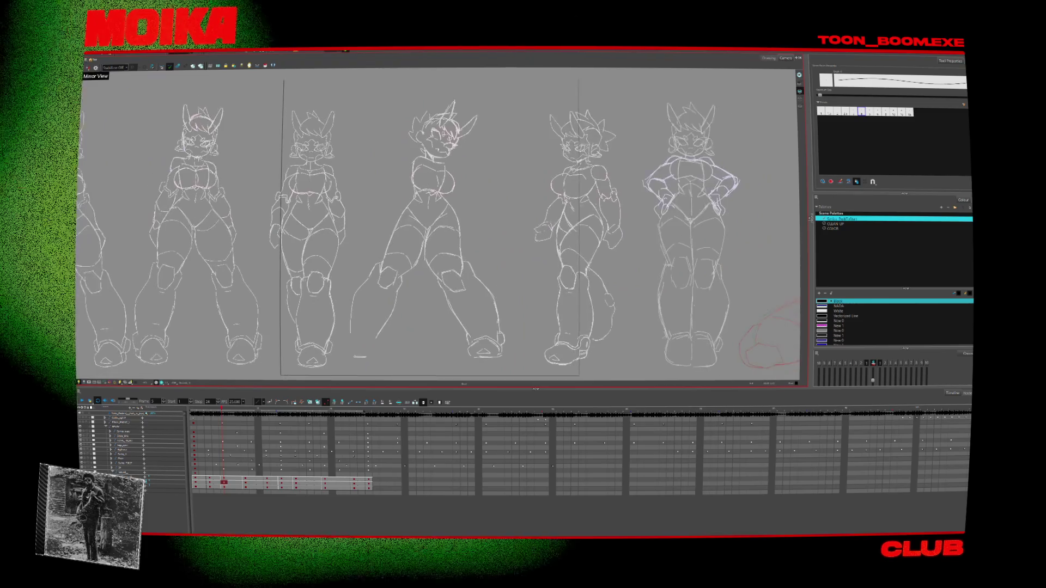
pyautogui.scroll(-3, 435, 229)
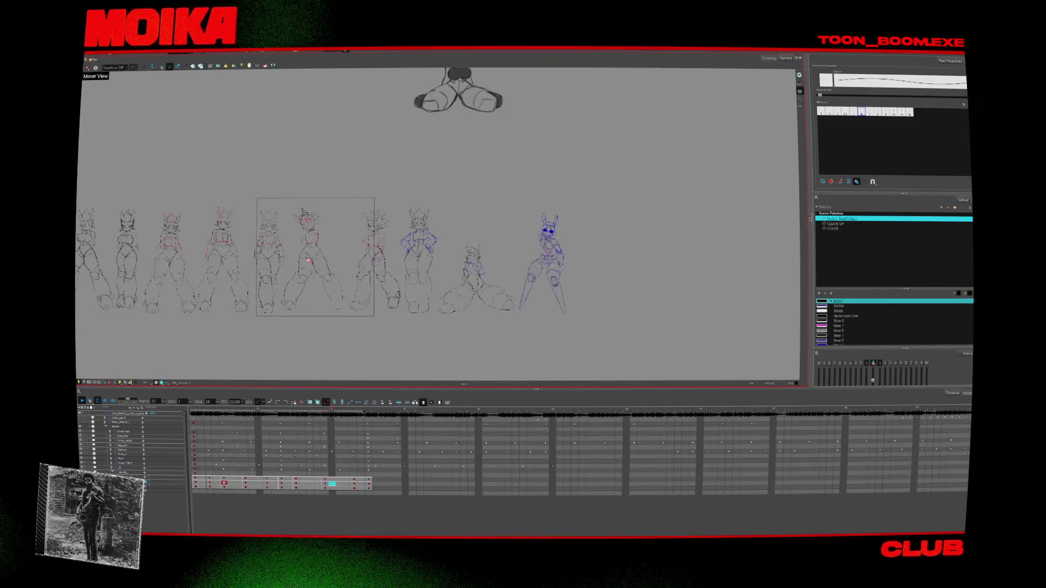
pyautogui.scroll(2, 257, 265)
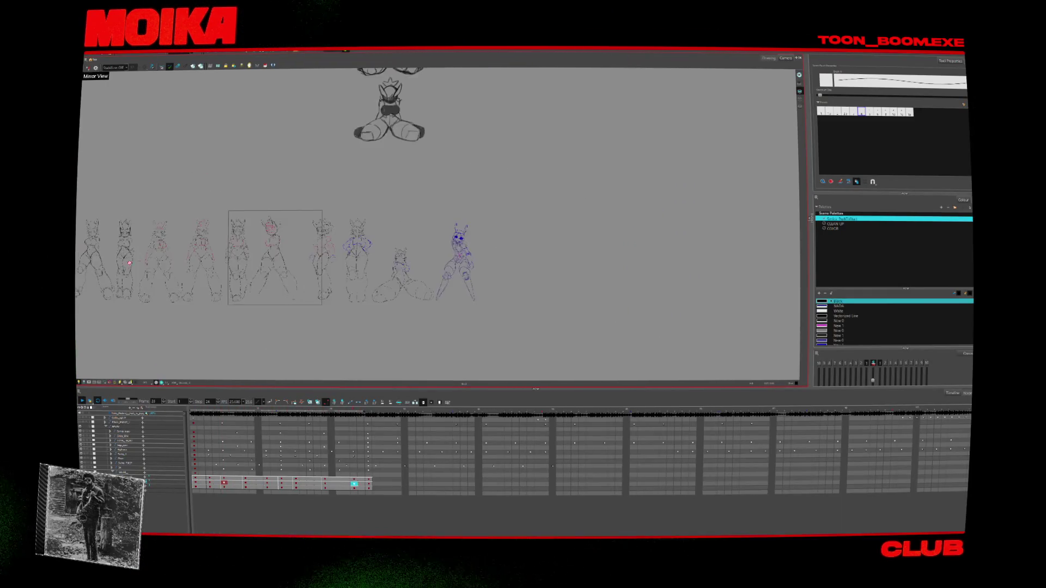